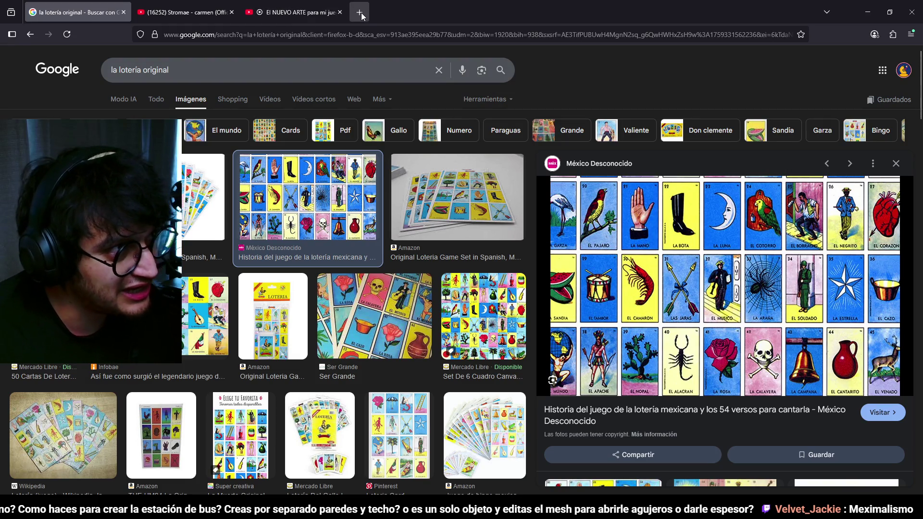
Step: Search Google Images for 'el chavo animado' in a new tab, preview a cast photo, then return to the lotería results
left_click(362, 16)
type("el chav")
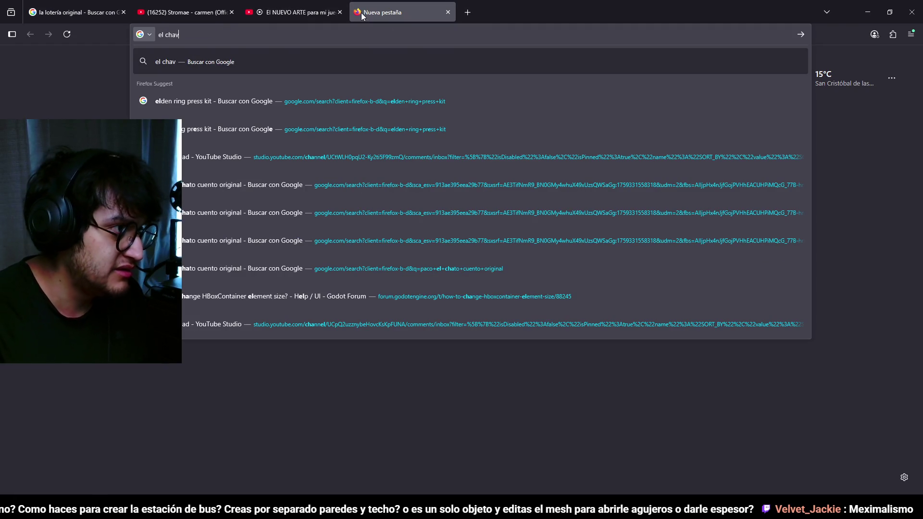
type("o animado")
key("Return")
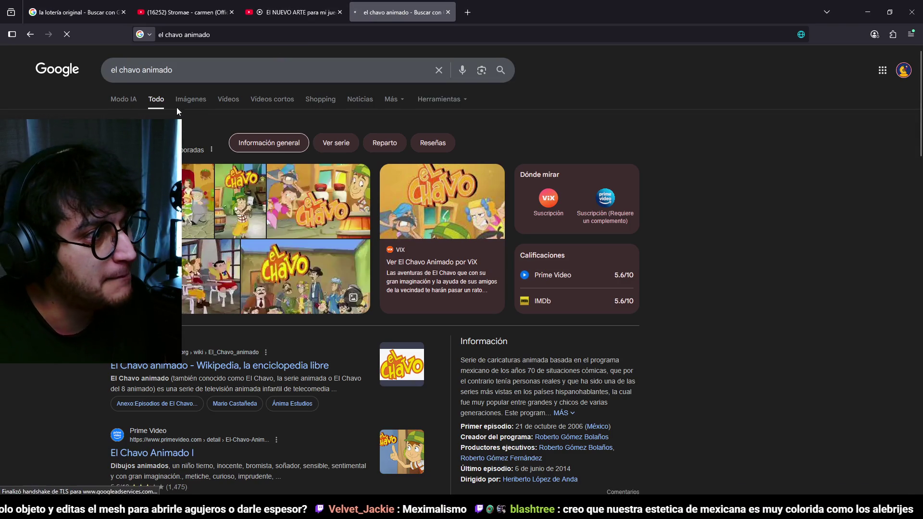
left_click(183, 102)
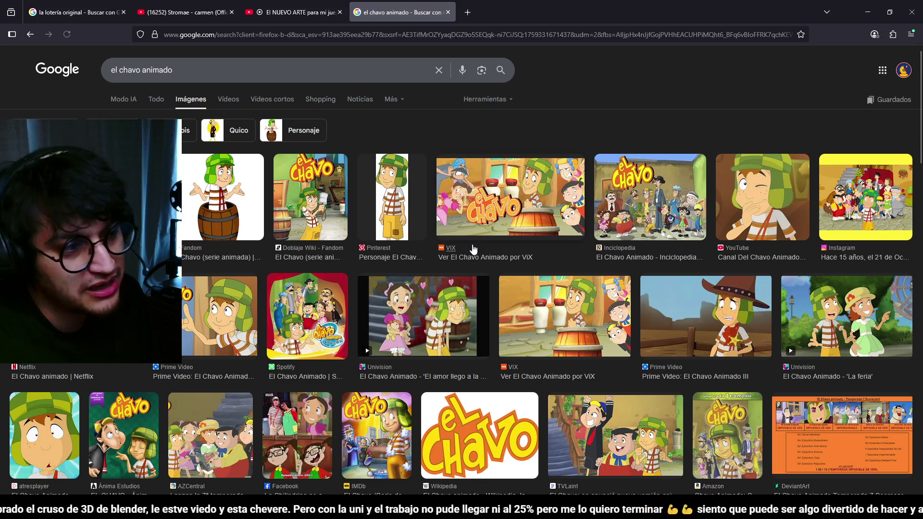
left_click(91, 197)
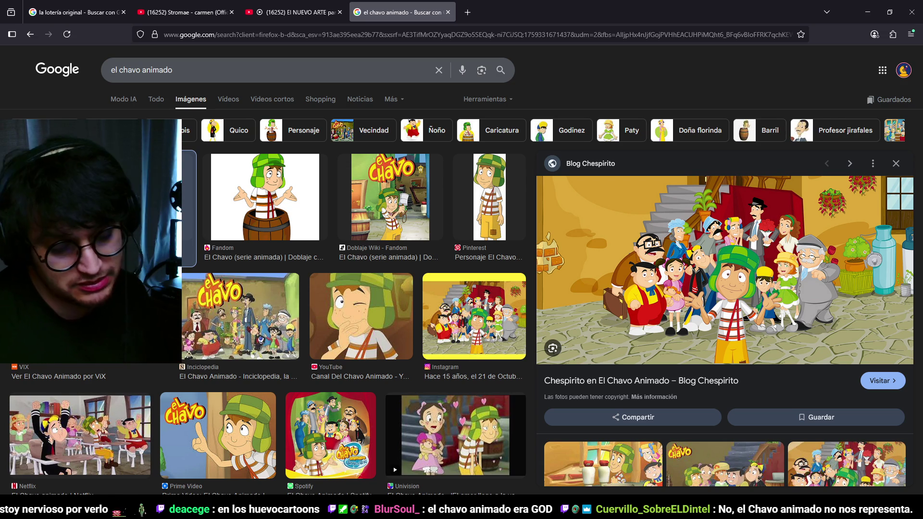
left_click(72, 13)
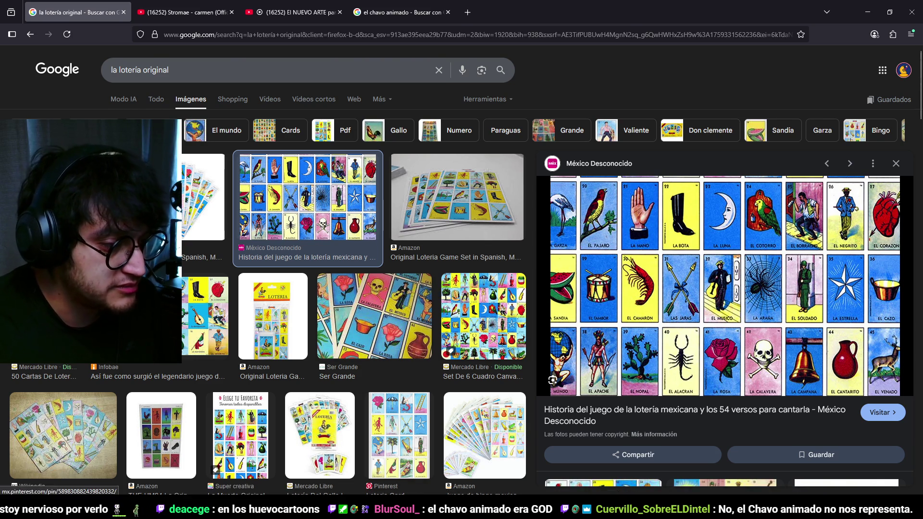
Step: Run the town scene in Godot, then return to Blender's Terror_Blocking.blend and select the bus station
left_click(874, 10)
left_click(772, 23)
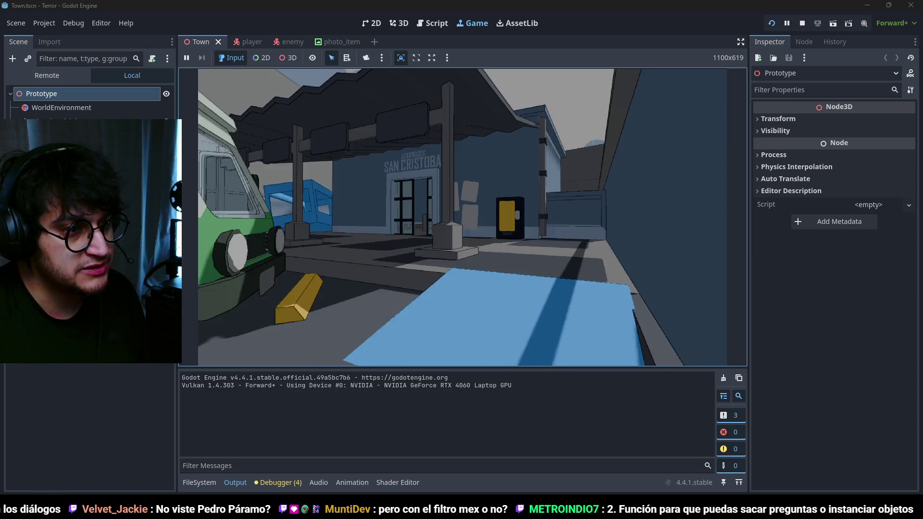
key("alt+Tab")
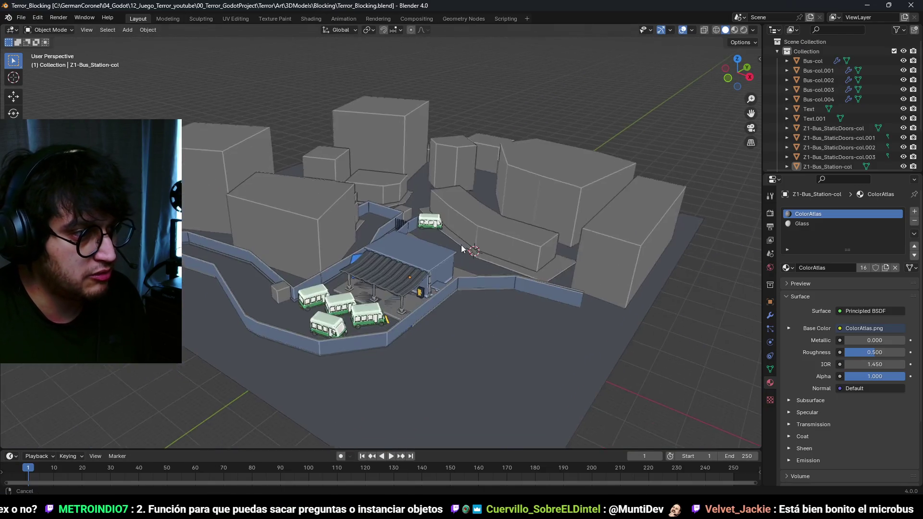
left_click(437, 261)
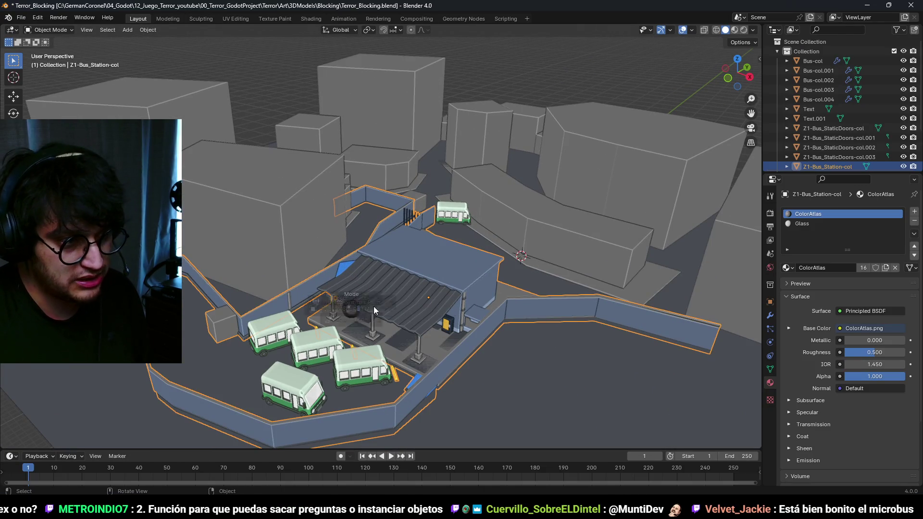
Step: Select the station's front doors and frame the view on them, cancelling the trial moves
key("g")
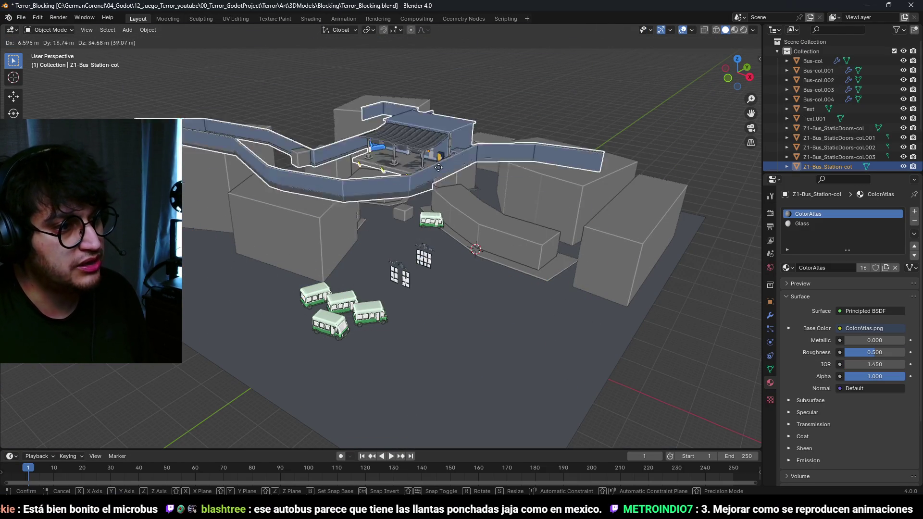
right_click(447, 231)
scroll(408, 300, "up", 8)
scroll(408, 300, "up", 5)
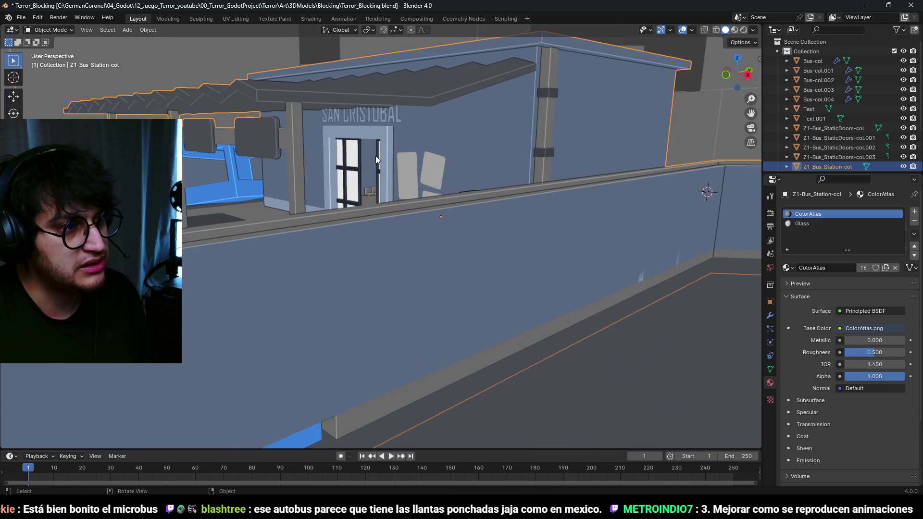
left_click(353, 151)
key("KP_Decimal")
scroll(353, 151, "down", 6)
key("g")
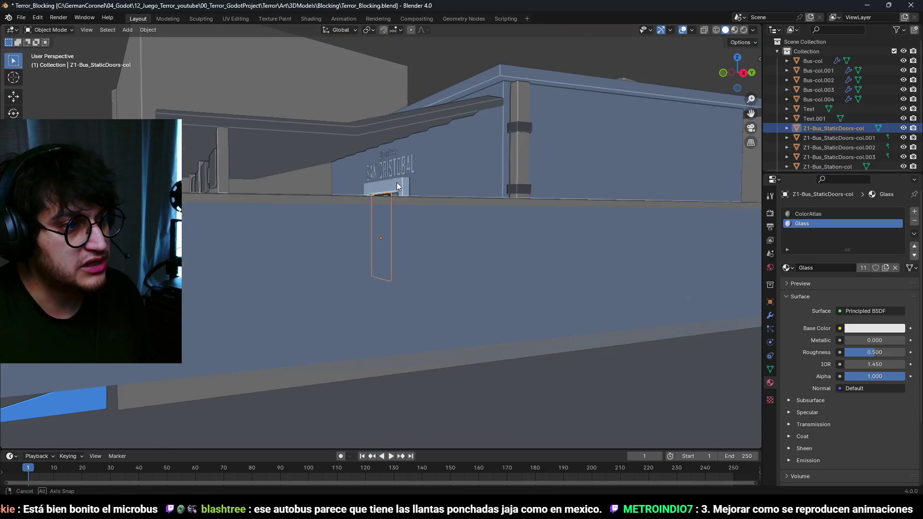
right_click(378, 192)
scroll(372, 82, "down", 5)
scroll(397, 200, "up", 5)
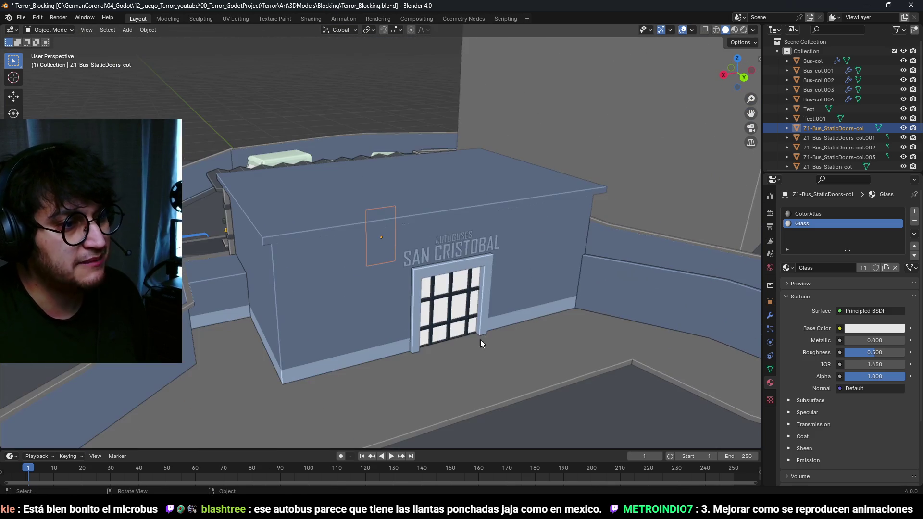
Step: Slide the right-hand glass door 2 m along the X axis
left_click(465, 325)
key("g")
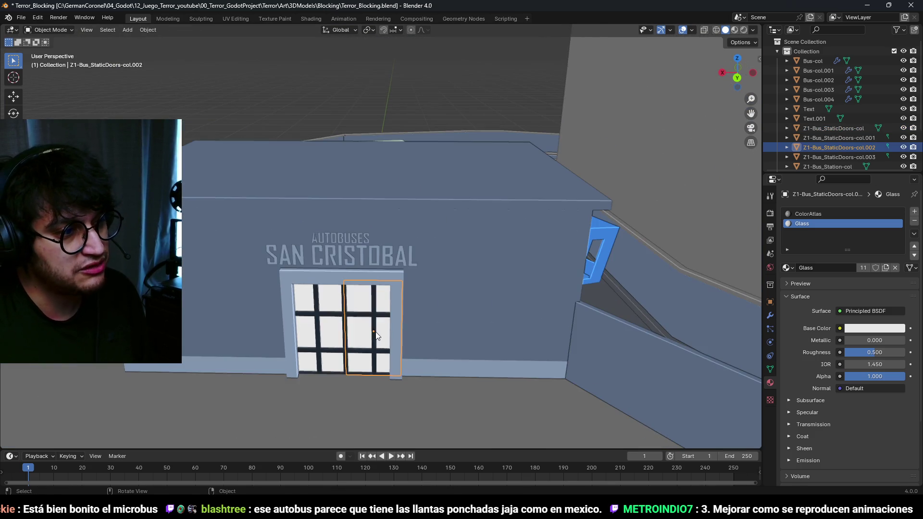
key("x")
left_click(420, 342)
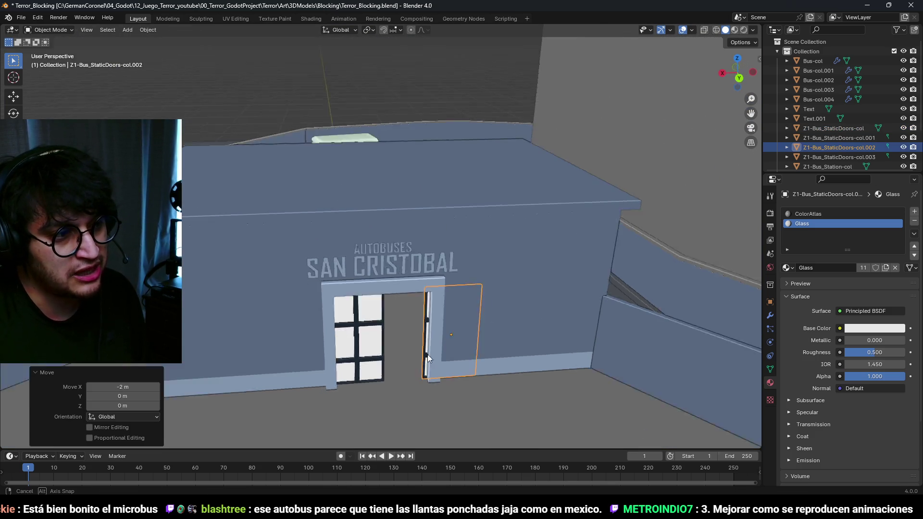
mouse_move(452, 383)
left_mouse_down()
mouse_move(417, 336)
mouse_move(576, 336)
mouse_move(362, 255)
mouse_move(517, 258)
mouse_move(434, 270)
mouse_move(453, 285)
mouse_move(381, 316)
mouse_move(279, 307)
mouse_move(339, 281)
mouse_move(482, 296)
mouse_move(416, 231)
mouse_move(298, 247)
mouse_move(397, 261)
mouse_move(341, 245)
mouse_move(417, 210)
mouse_move(371, 258)
mouse_move(337, 226)
mouse_move(397, 226)
mouse_move(307, 241)
mouse_move(366, 201)
mouse_move(316, 237)
mouse_move(489, 250)
mouse_move(440, 204)
mouse_move(423, 253)
mouse_move(492, 264)
mouse_move(445, 224)
mouse_move(454, 220)
mouse_move(451, 272)
mouse_move(425, 259)
mouse_move(431, 273)
mouse_move(457, 282)
mouse_move(497, 270)
mouse_move(469, 214)
mouse_move(471, 240)
mouse_move(399, 204)
mouse_move(464, 241)
left_mouse_up()
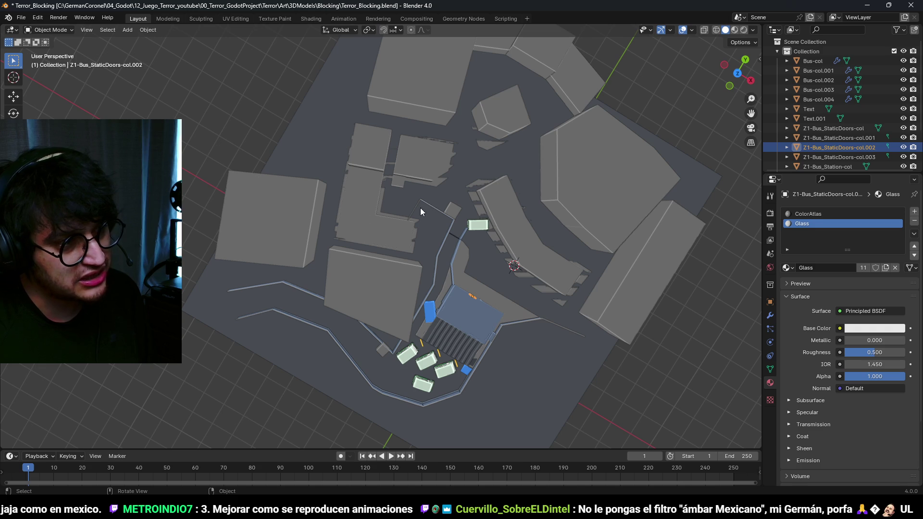
scroll(354, 217, "up", 3)
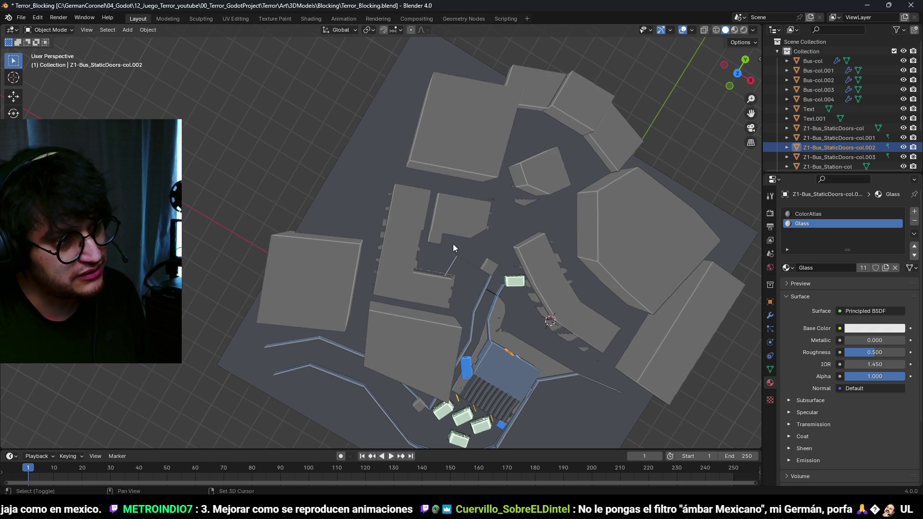
scroll(570, 221, "up", 3)
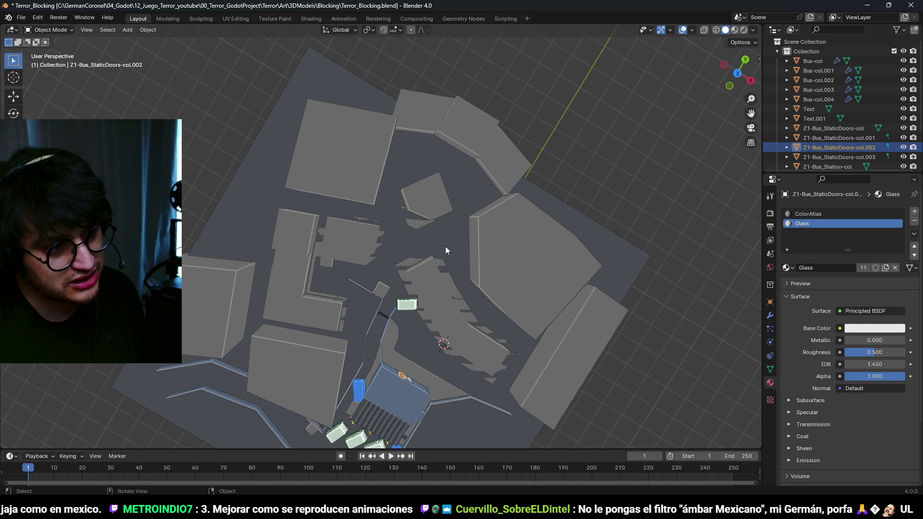
scroll(465, 221, "up", 5)
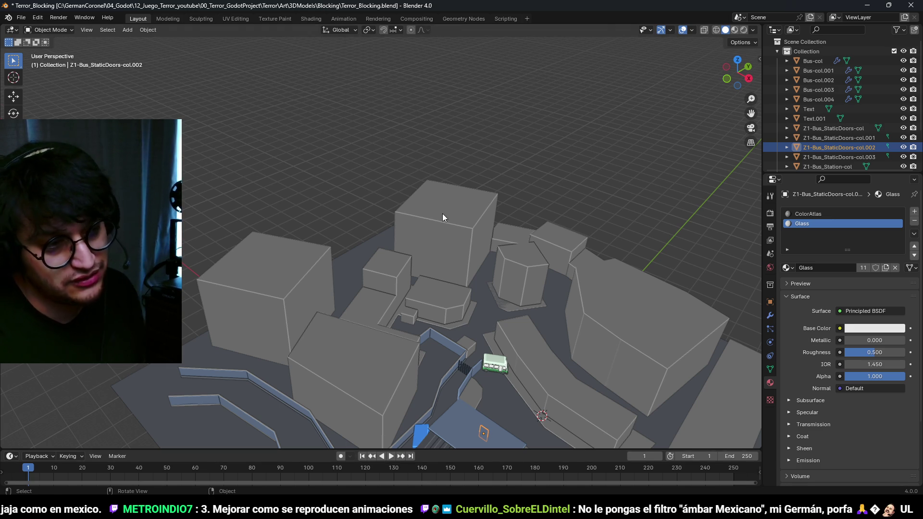
scroll(447, 236, "down", 5)
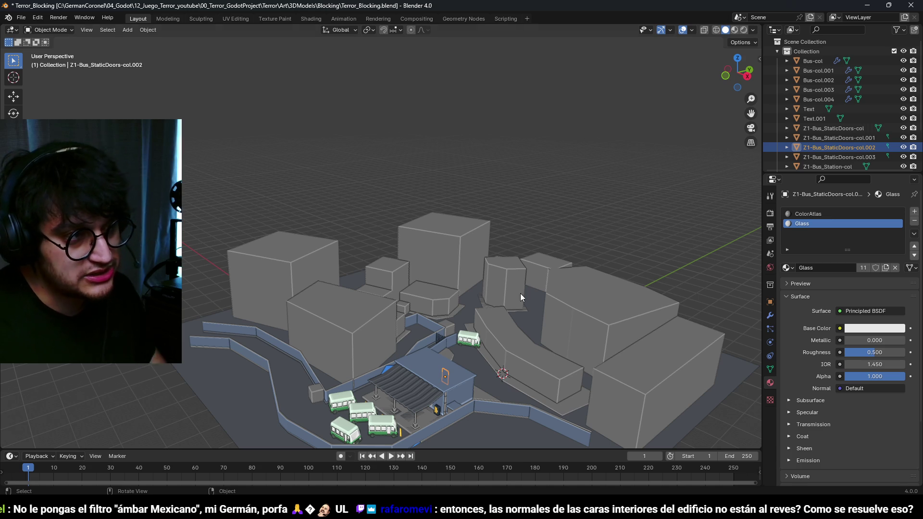
mouse_move(452, 512)
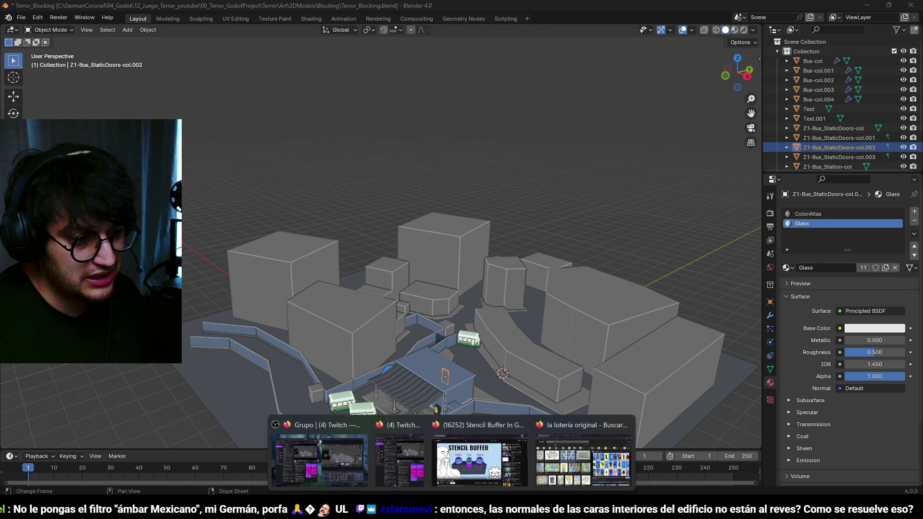
Step: Search Google Images for 'pedro paramo' in a new tab
left_click(506, 455)
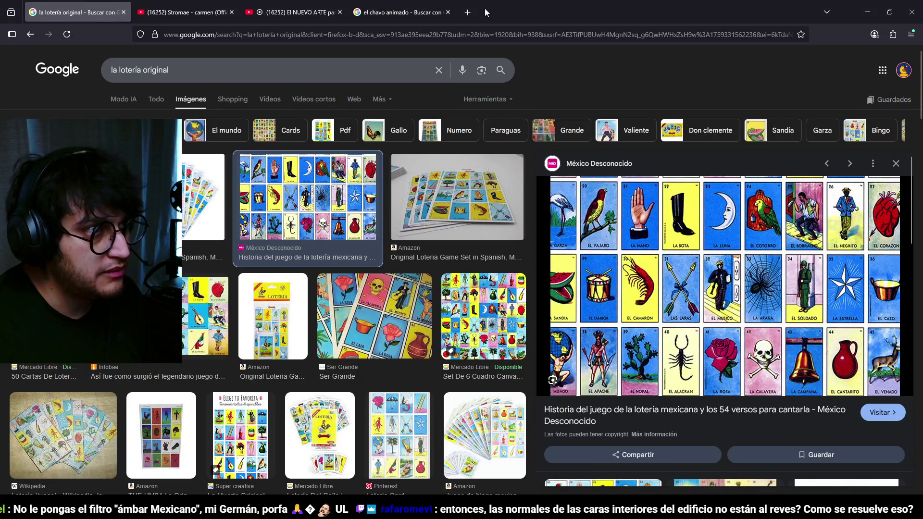
left_click(469, 12)
type("pedro paramo")
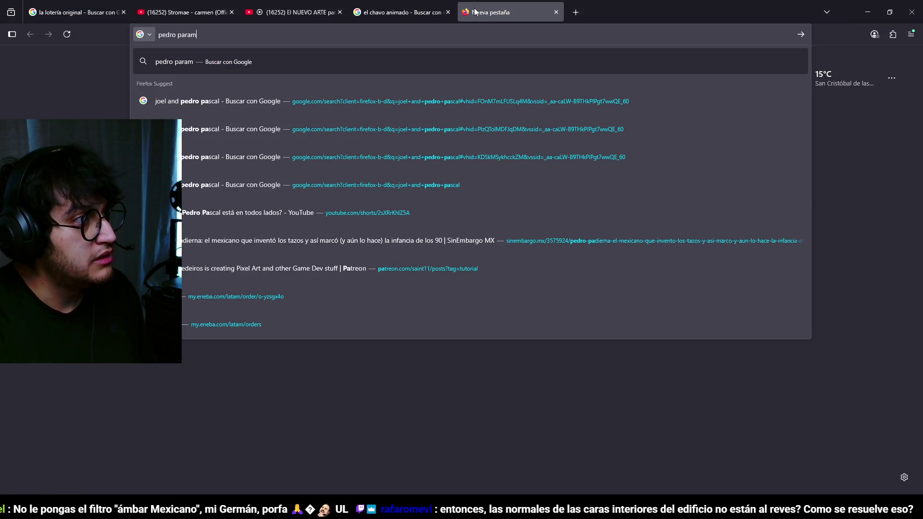
key("Return")
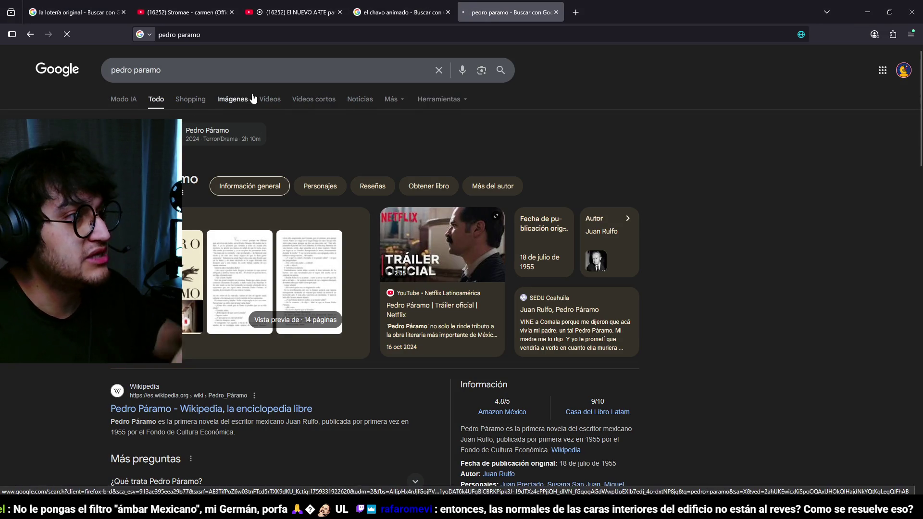
left_click(246, 98)
Step: Browse the results, previewing the Netflix still and the Indie Hoy Pedro Páramo image
scroll(592, 325, "down", 1)
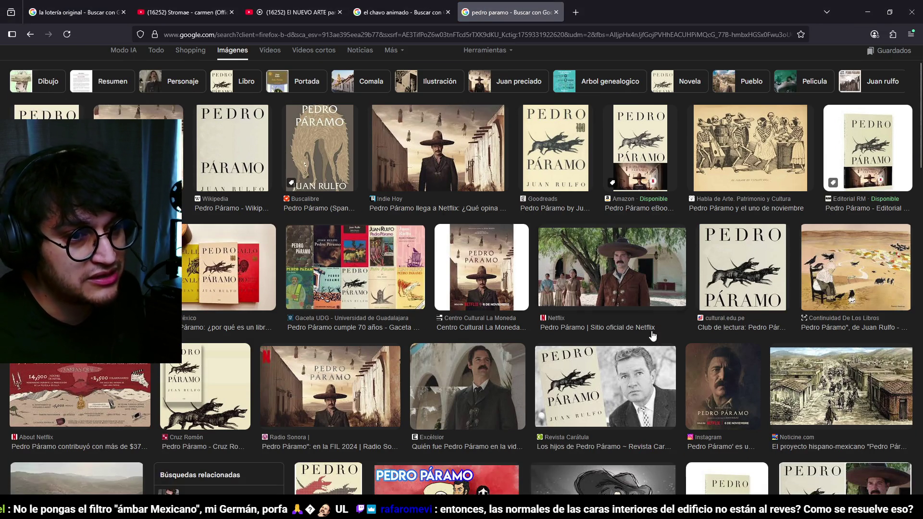
left_click(592, 325)
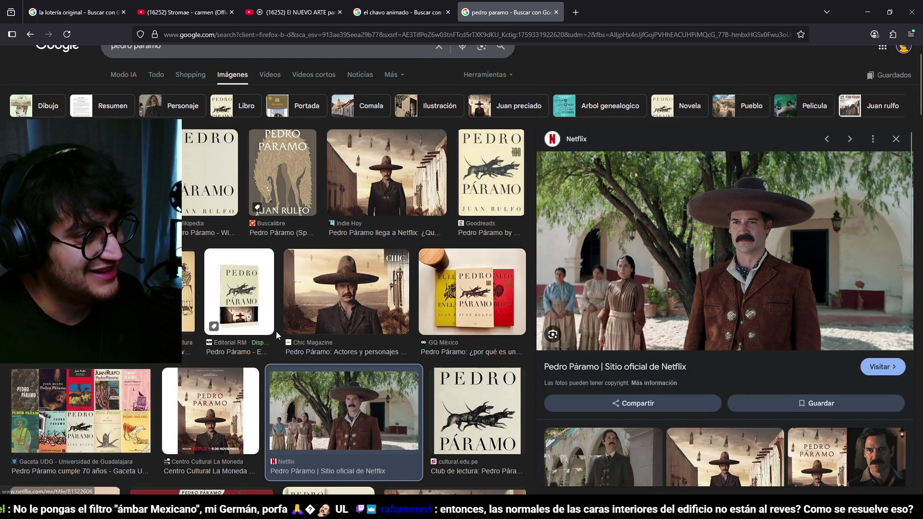
scroll(279, 333, "up", 1)
scroll(624, 353, "down", 3)
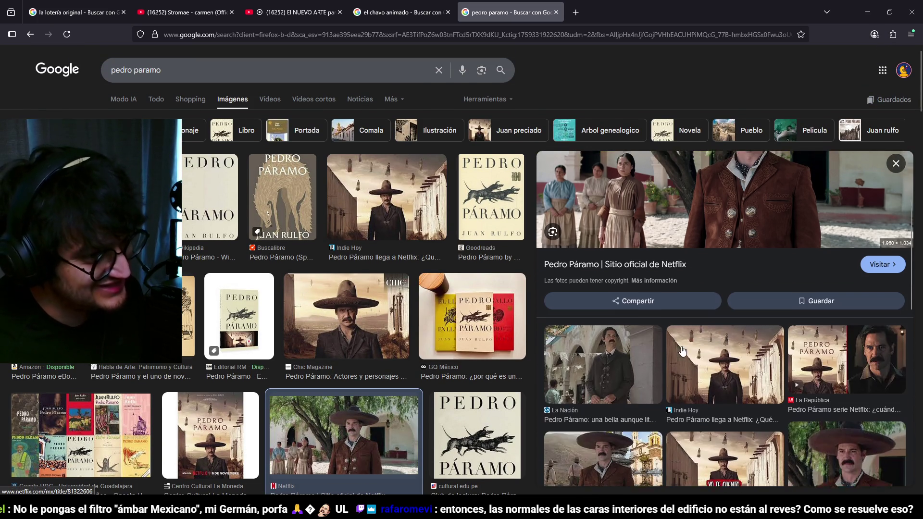
scroll(612, 291, "up", 3)
left_click(405, 167)
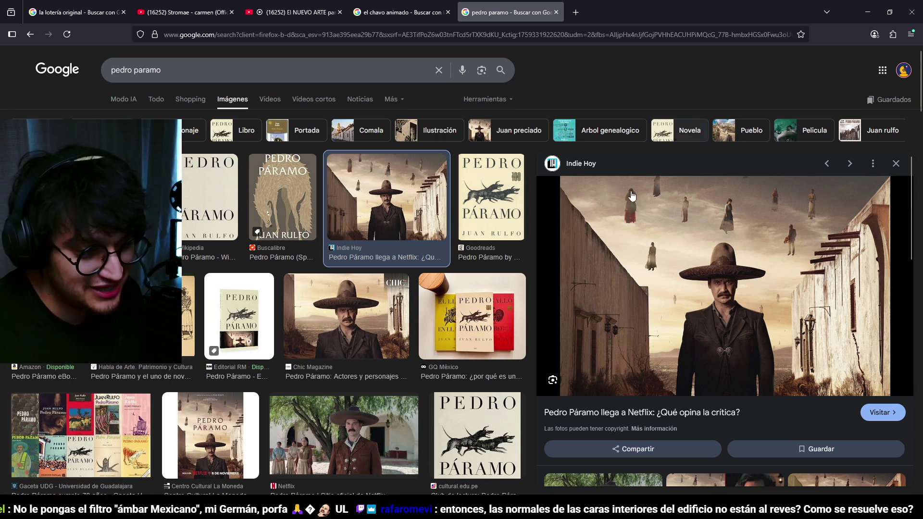
scroll(685, 213, "down", 3)
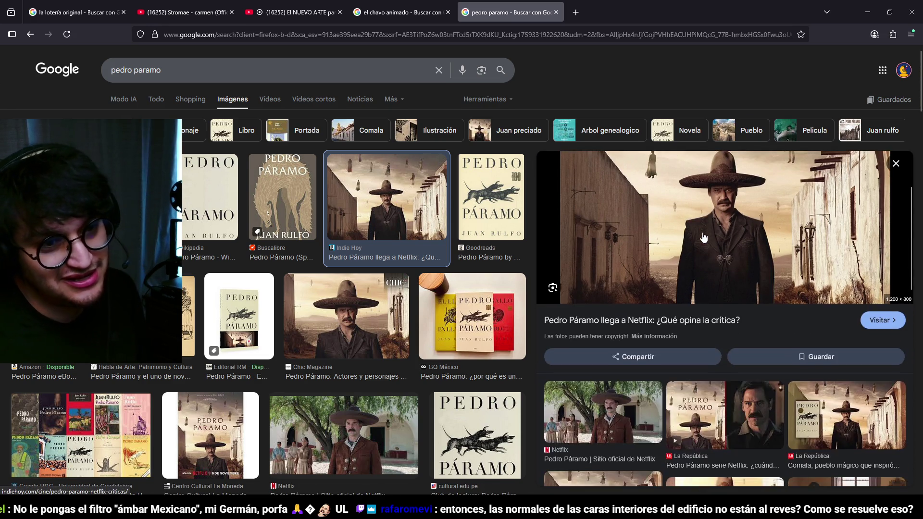
scroll(685, 257, "up", 3)
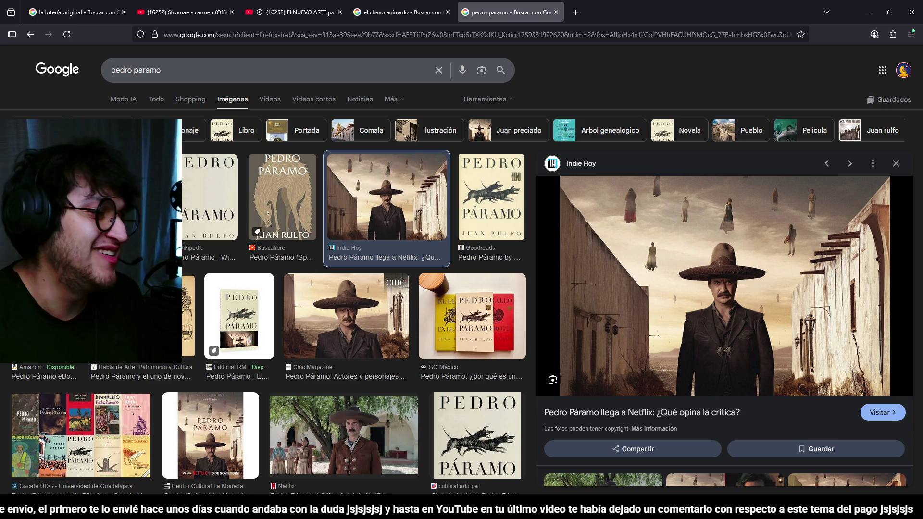
scroll(722, 262, "down", 2)
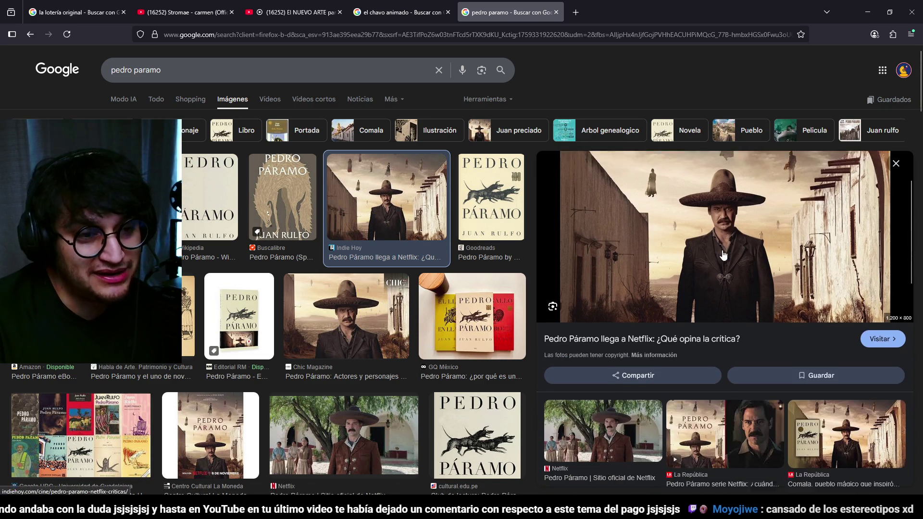
scroll(736, 240, "up", 2)
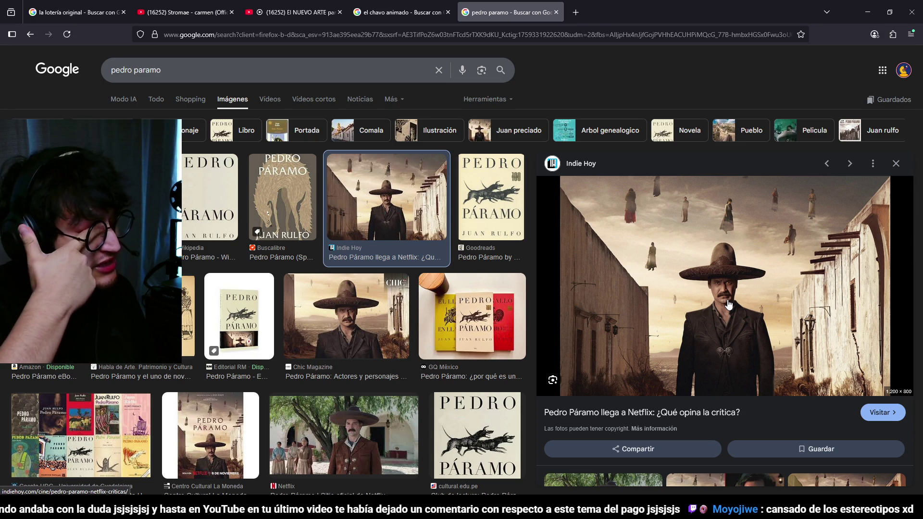
scroll(325, 324, "down", 6)
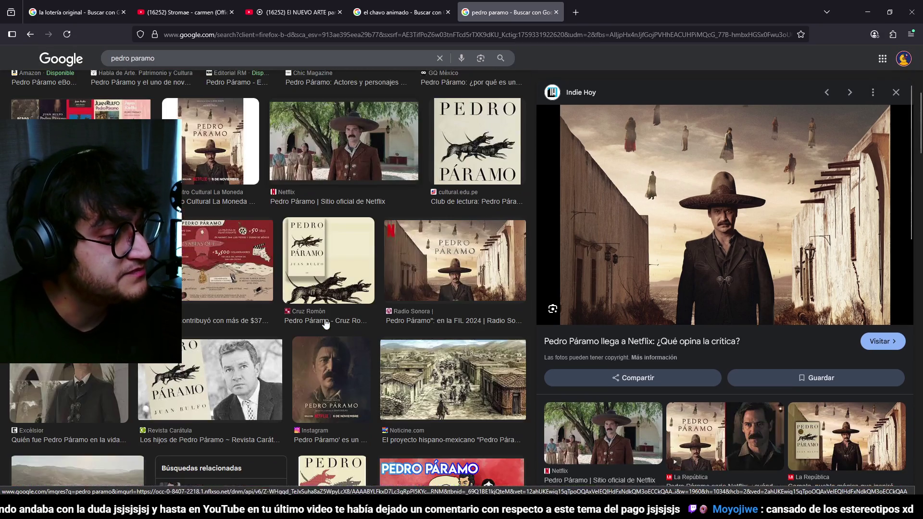
scroll(325, 323, "down", 3)
Step: Open the Noticine illustrated village-street image in the preview, then switch to Godot
left_click(452, 232)
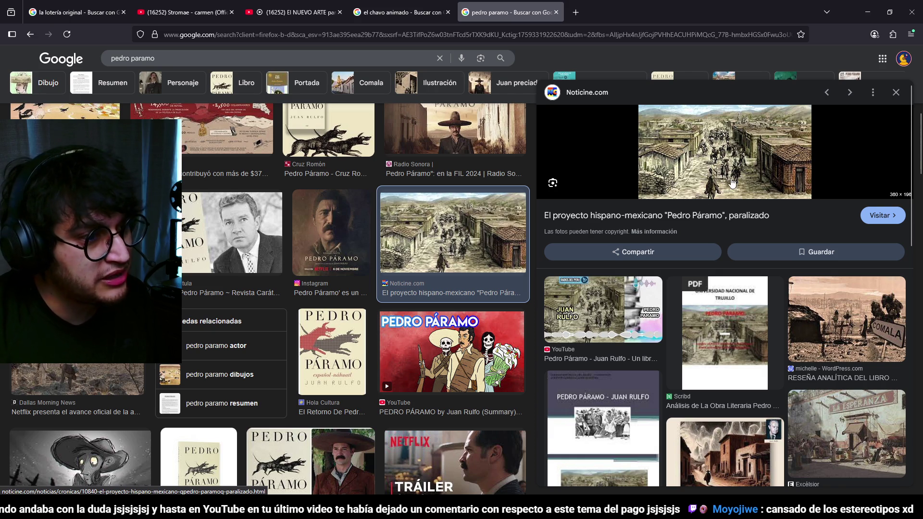
scroll(296, 352, "down", 6)
scroll(310, 248, "down", 2)
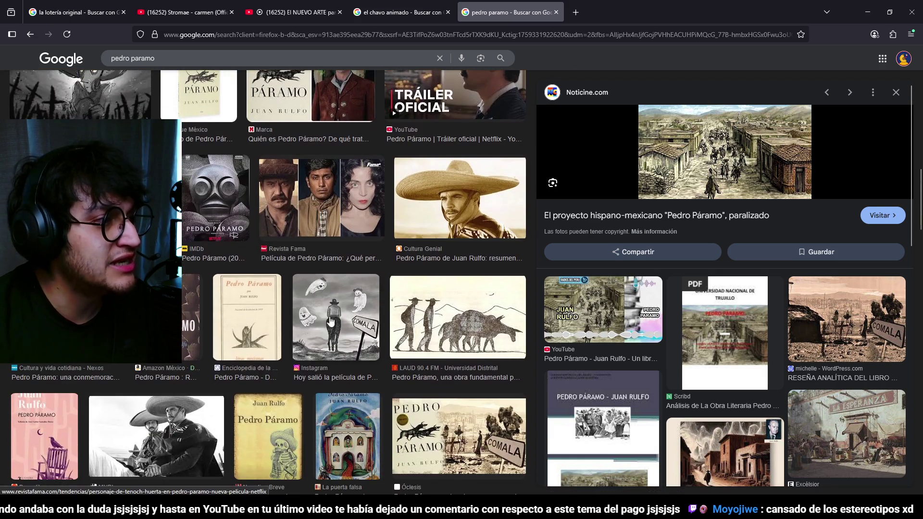
scroll(320, 251, "down", 4)
scroll(321, 250, "down", 10)
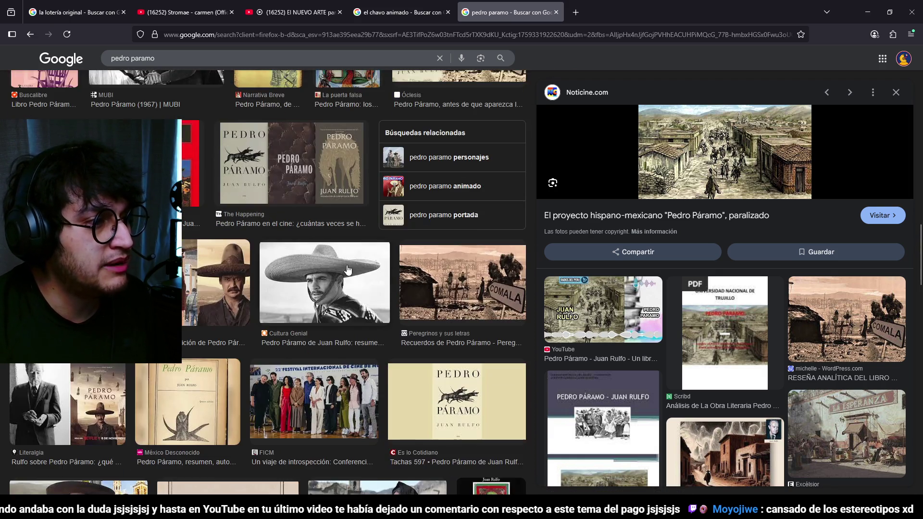
scroll(388, 319, "up", 7)
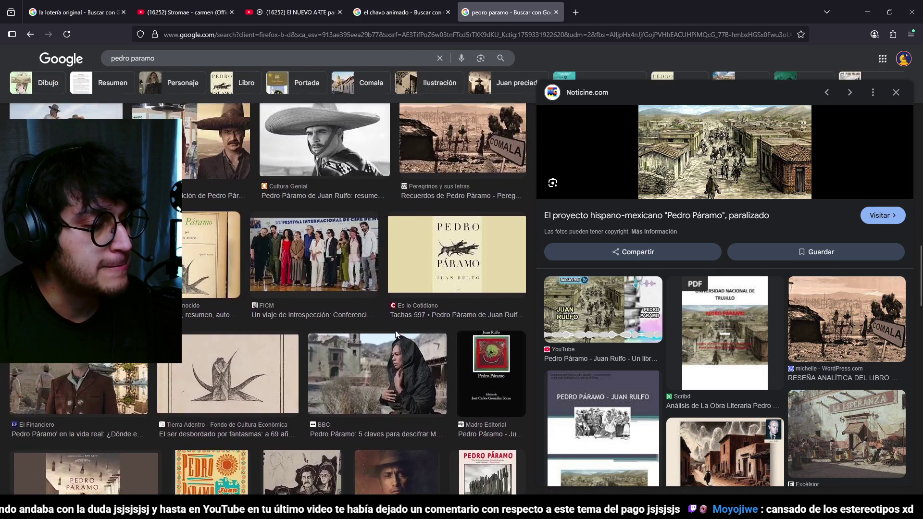
key("alt+Tab")
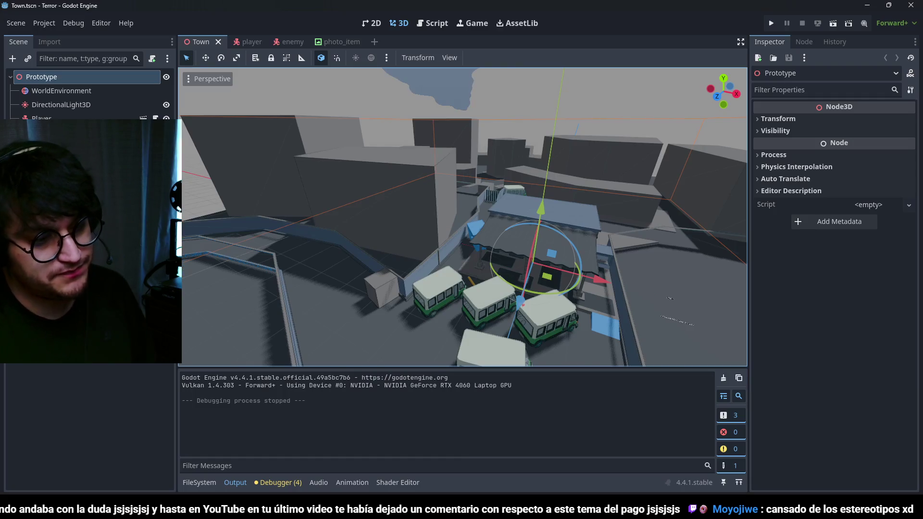
Step: Zoom around the Godot Town scene, then switch to Blender
scroll(529, 272, "up", 3)
scroll(498, 223, "down", 6)
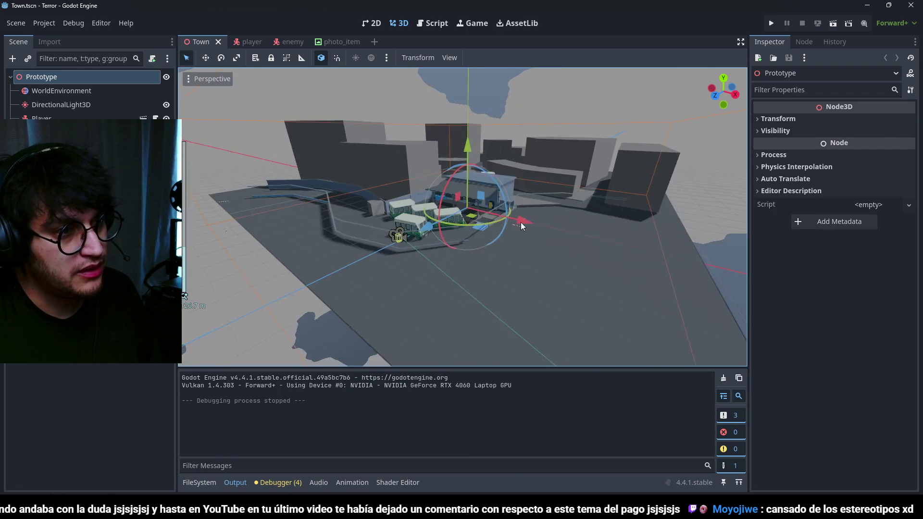
scroll(518, 212, "up", 2)
key("alt+Tab")
Step: Orbit the Blender town blockout and select the Z2-col building block
scroll(544, 307, "down", 5)
scroll(515, 330, "up", 5)
left_click_drag(524, 331, 421, 222)
scroll(481, 265, "down", 5)
scroll(481, 265, "up", 4)
mouse_move(482, 265)
left_mouse_down()
mouse_move(414, 294)
mouse_move(492, 267)
mouse_move(506, 239)
left_mouse_up()
scroll(506, 240, "down", 3)
scroll(464, 256, "up", 3)
left_click(615, 239)
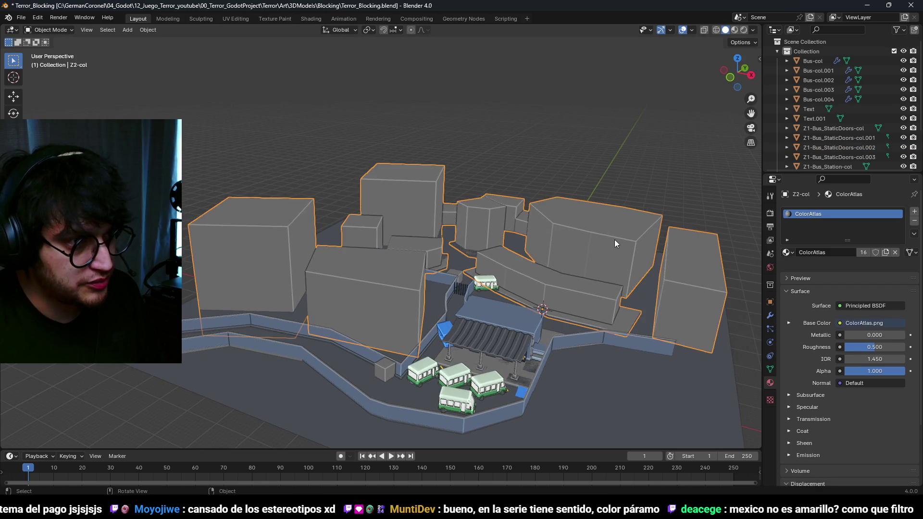
Step: Enter Edit Mode on the Z2-col buildings and select the left building's top face
left_click_drag(615, 240, 595, 265)
key("Tab")
left_click(327, 248)
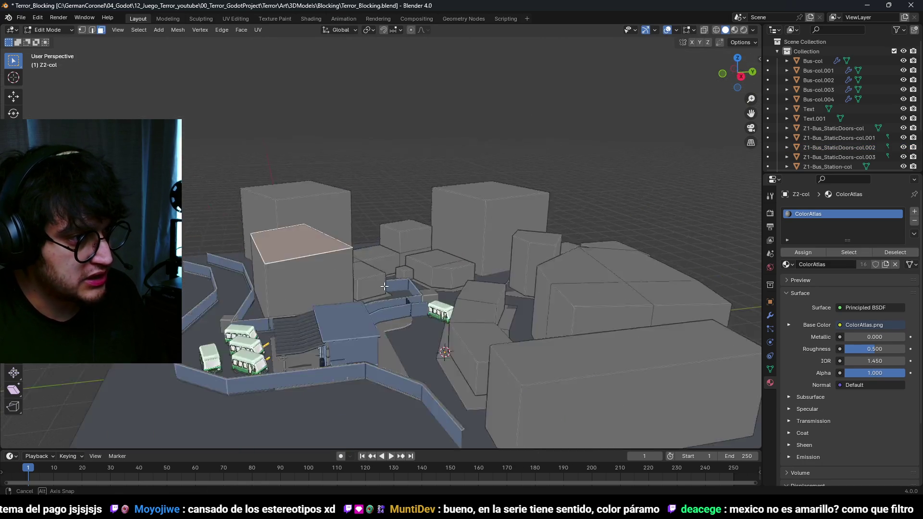
Step: Orbit in for a close view of the bus station's wall and roof, then return to Godot
left_click_drag(412, 283, 447, 285)
scroll(487, 286, "up", 10)
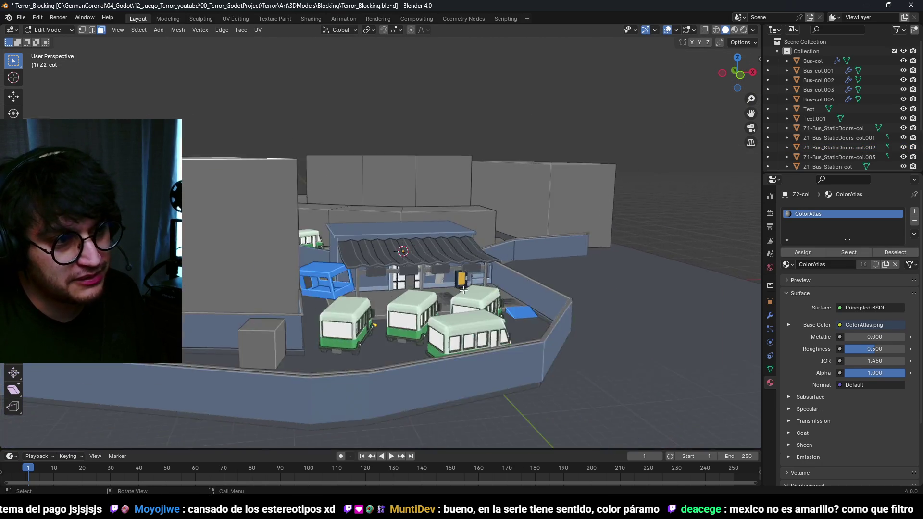
scroll(488, 286, "down", 10)
scroll(571, 321, "up", 5)
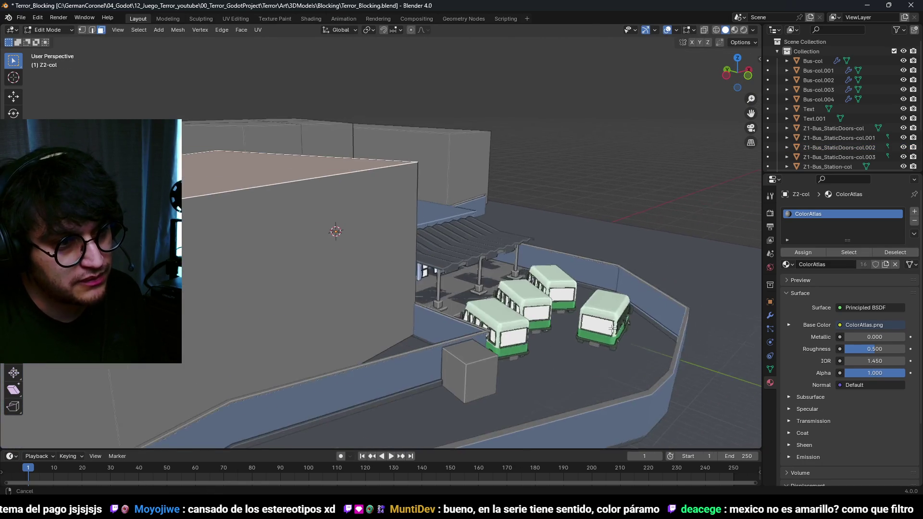
left_click_drag(571, 321, 538, 305)
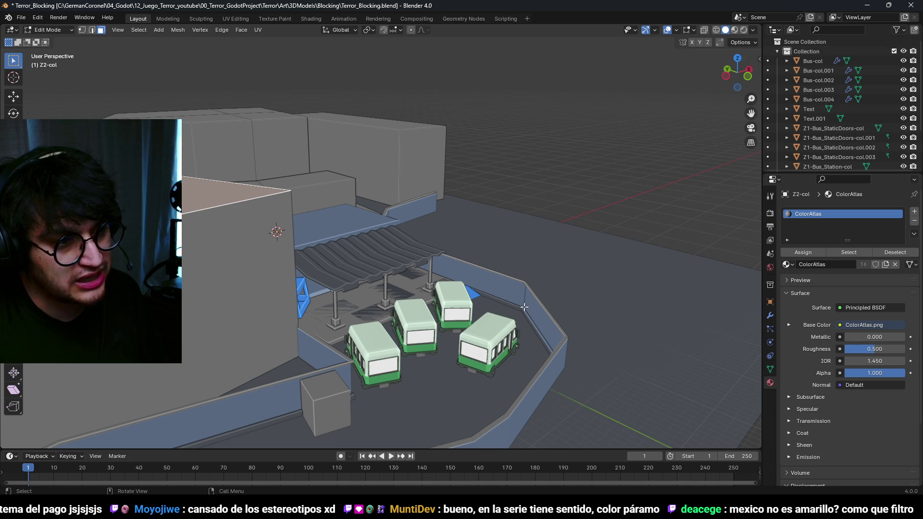
scroll(420, 257, "up", 8)
mouse_move(328, 269)
left_mouse_down()
mouse_move(442, 259)
mouse_move(377, 259)
mouse_move(365, 313)
left_mouse_up()
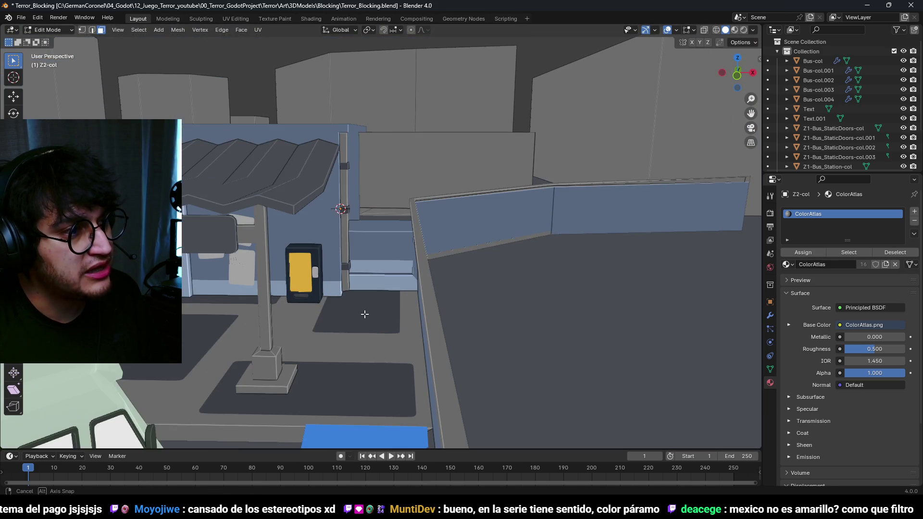
key("alt+Tab")
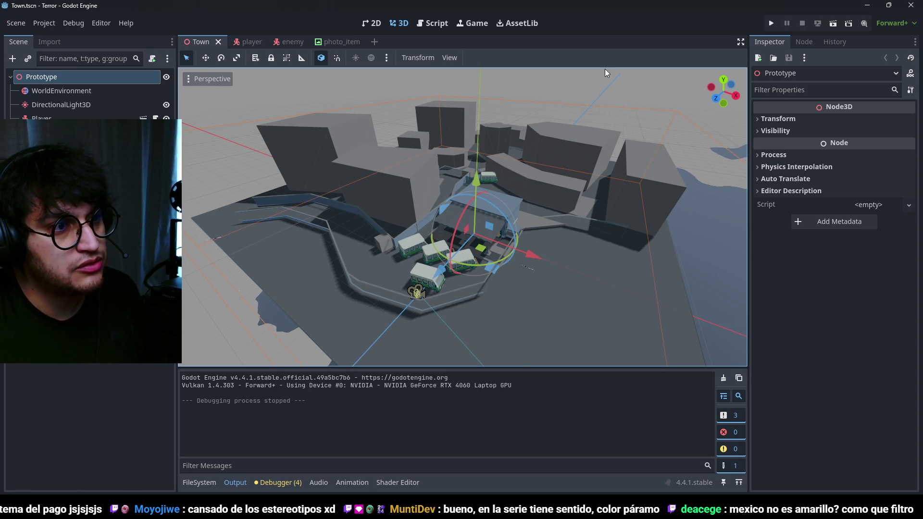
Step: Save Town.tscn, playtest walking the streets, and stop the game with F8
scroll(547, 188, "down", 5)
scroll(529, 126, "up", 8)
key("ctrl+s")
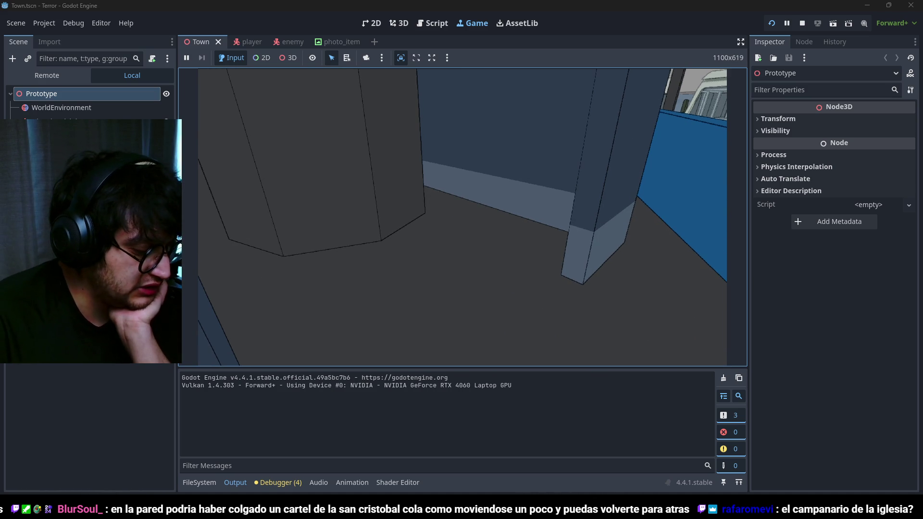
key("F8")
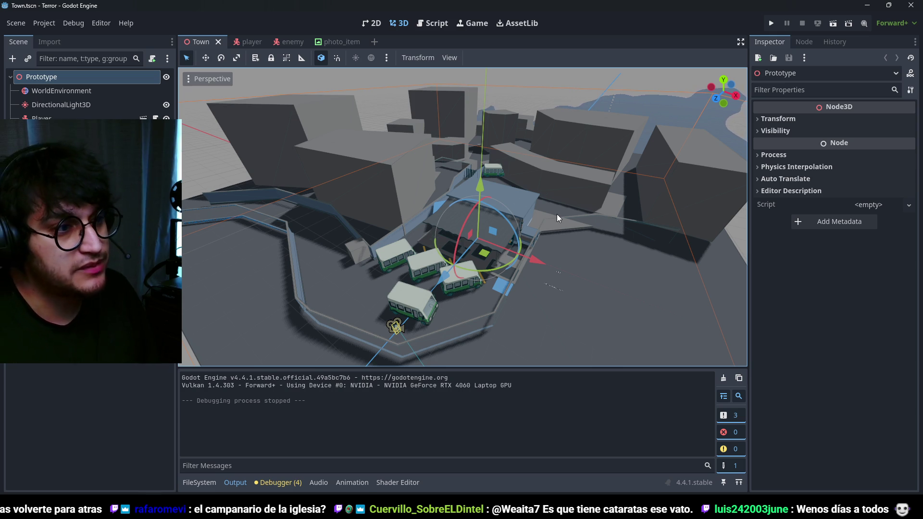
Step: Zoom in on the parked buses and the bus-stop shelter roof, then switch to YouTube Music
scroll(557, 215, "up", 3)
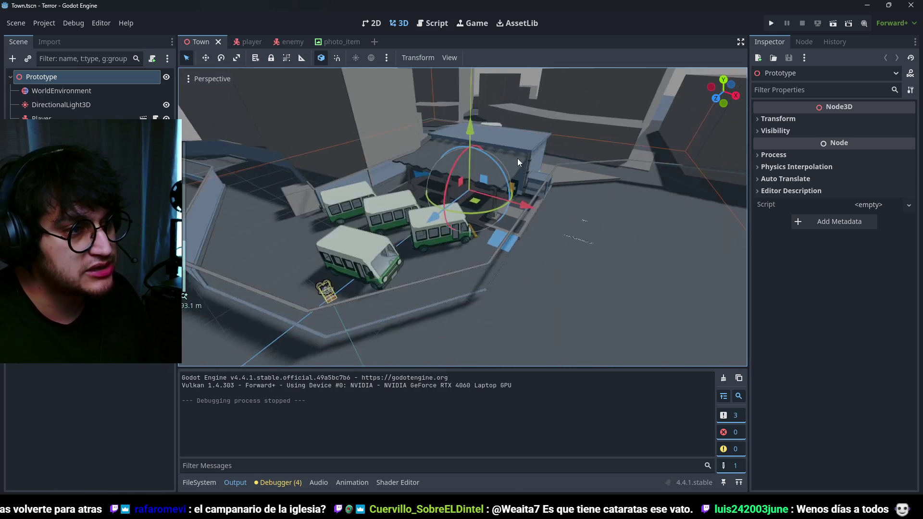
scroll(503, 155, "up", 5)
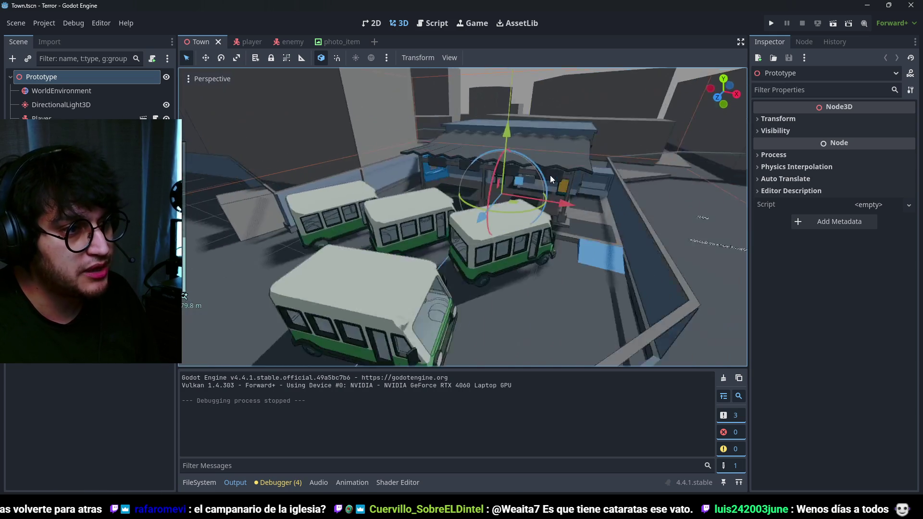
scroll(476, 170, "down", 4)
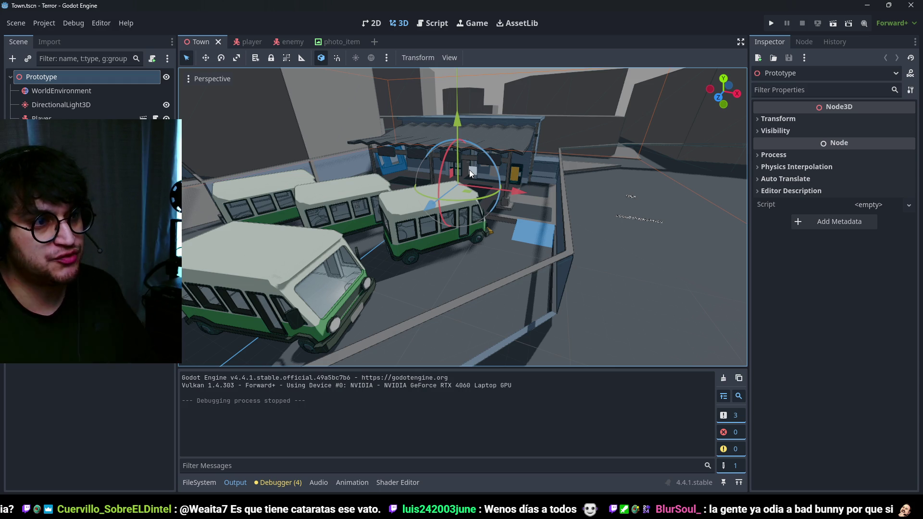
scroll(477, 258, "down", 5)
scroll(476, 259, "up", 10)
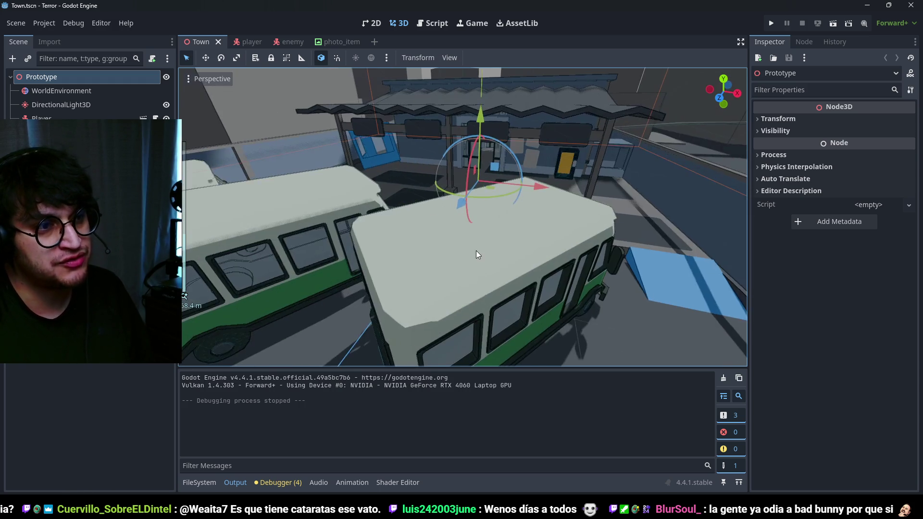
scroll(443, 255, "up", 5)
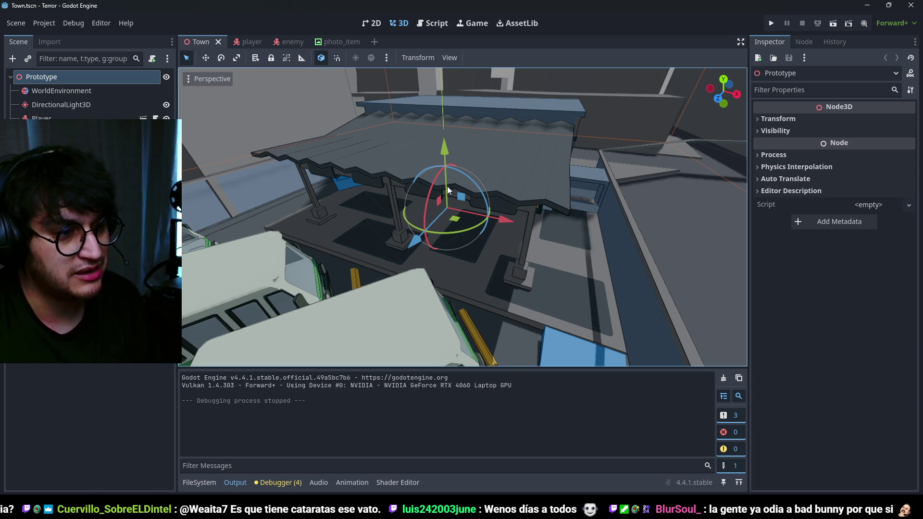
key("alt+Tab")
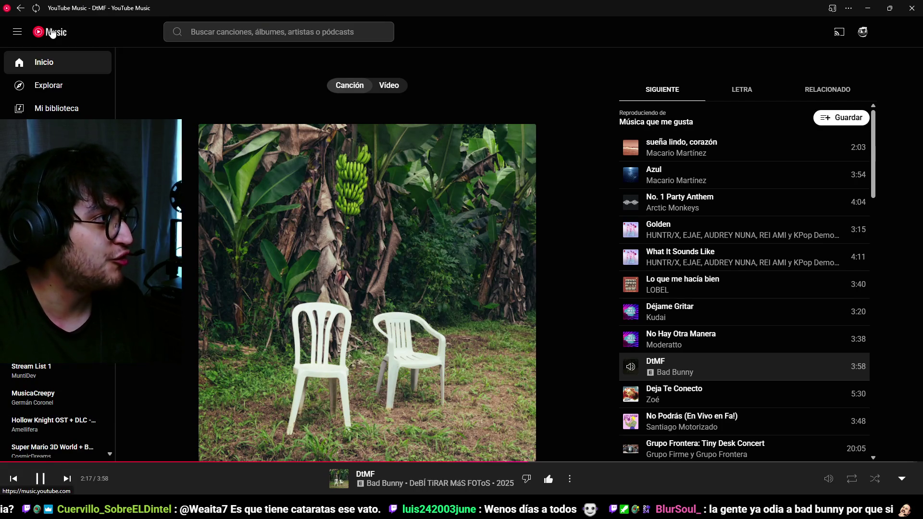
Step: Play the Death's Door OST [Official] playlist from the home page and minimise the player
left_click(47, 62)
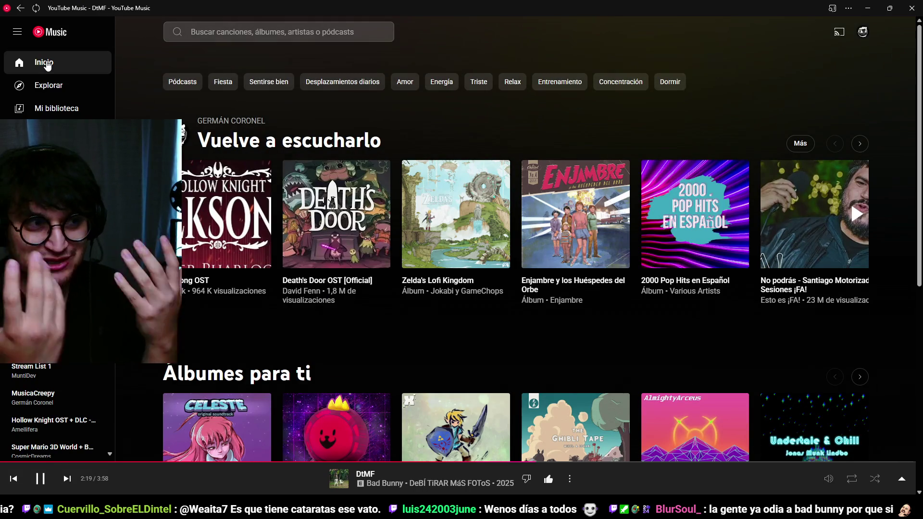
mouse_move(364, 260)
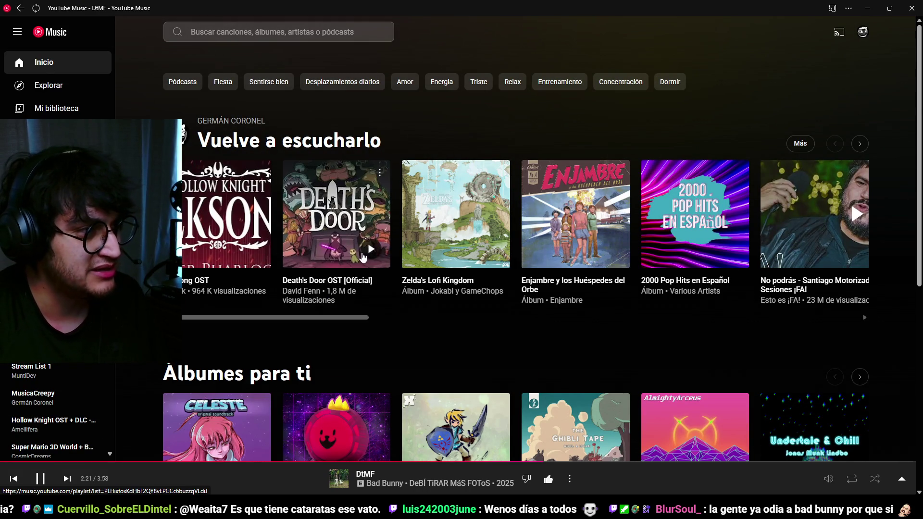
left_click(364, 260)
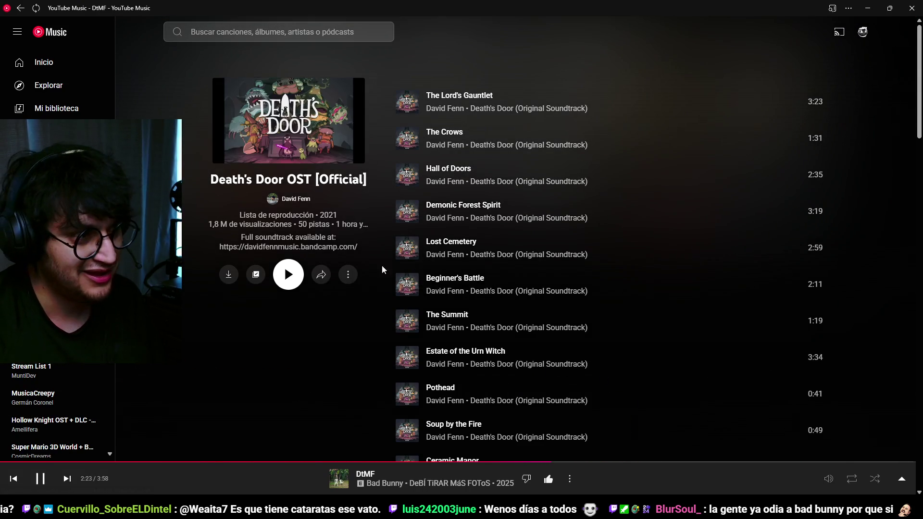
left_click(20, 9)
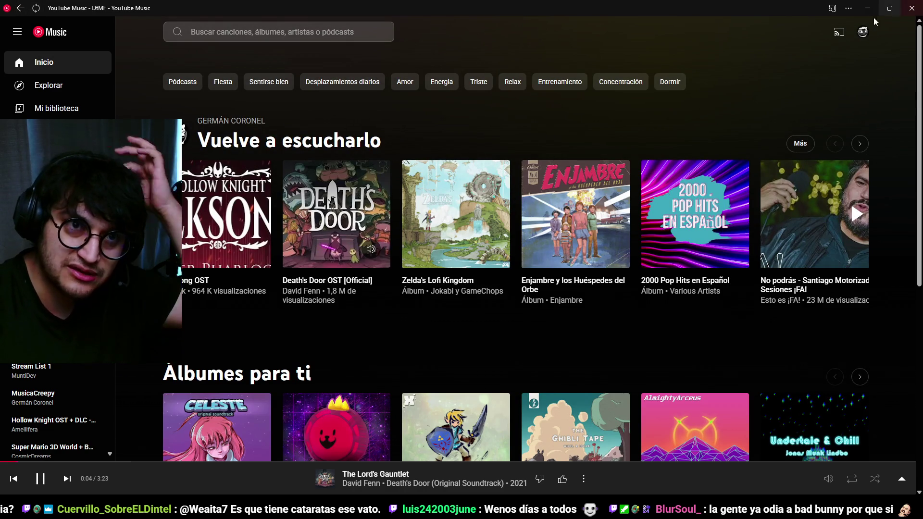
left_click(866, 6)
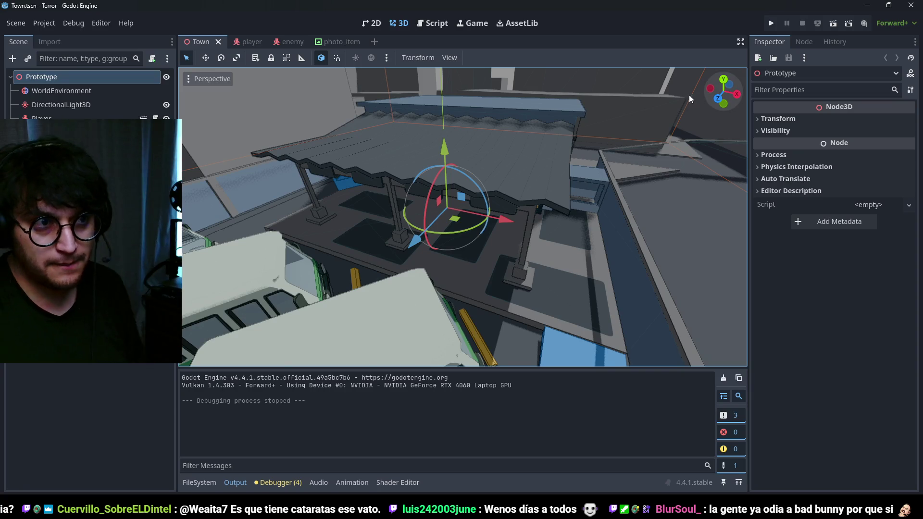
scroll(536, 241, "down", 3)
scroll(533, 230, "up", 5)
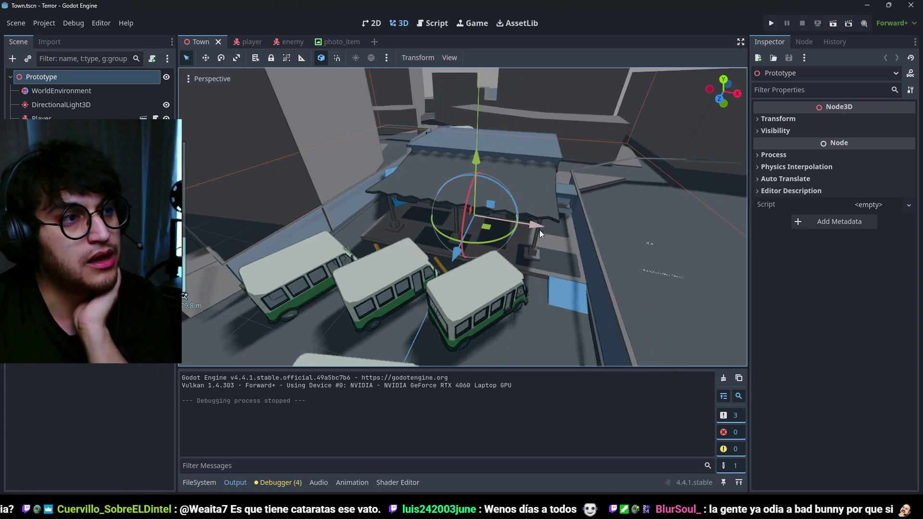
scroll(540, 230, "down", 2)
scroll(530, 207, "up", 3)
scroll(527, 209, "down", 3)
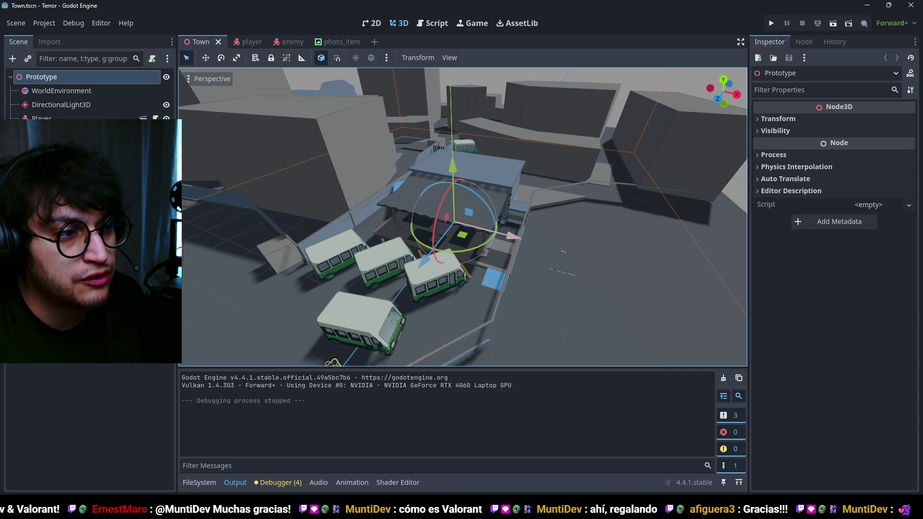
mouse_move(546, 180)
left_mouse_down()
mouse_move(464, 175)
mouse_move(449, 206)
mouse_move(431, 203)
mouse_move(508, 208)
mouse_move(485, 218)
mouse_move(480, 207)
mouse_move(568, 233)
left_mouse_up()
scroll(567, 232, "up", 2)
Step: Launch the game with F5, then stop it with F8 to return to the Town.tscn editor
key("F5")
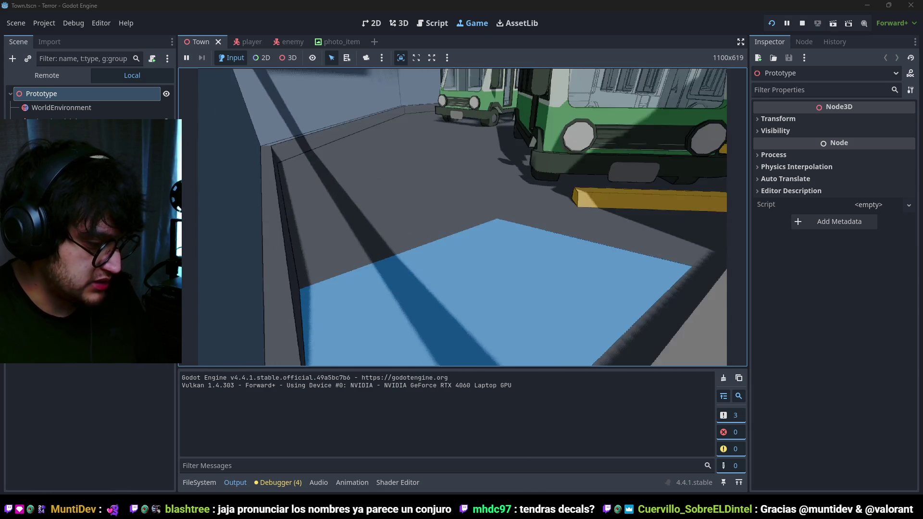
key("F8")
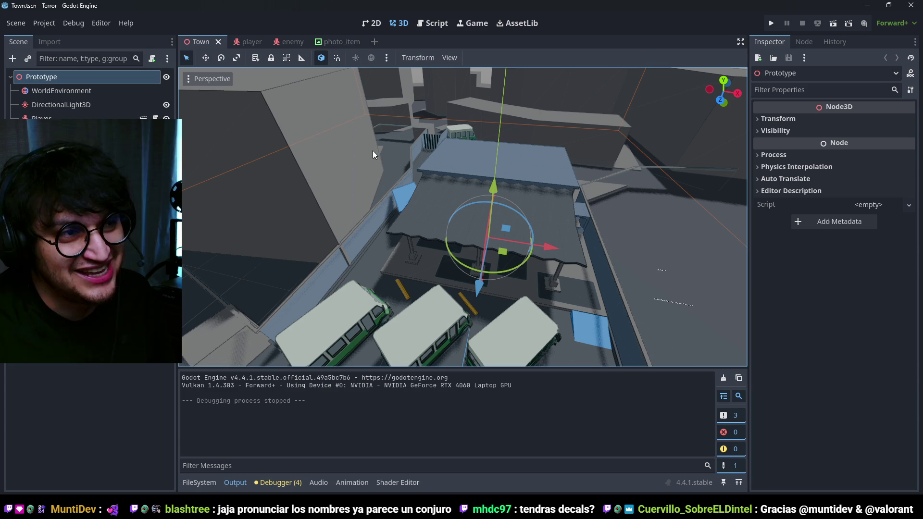
Step: Save Town.tscn and relaunch the playtest to walk around the bus station
scroll(590, 175, "up", 5)
scroll(581, 174, "down", 8)
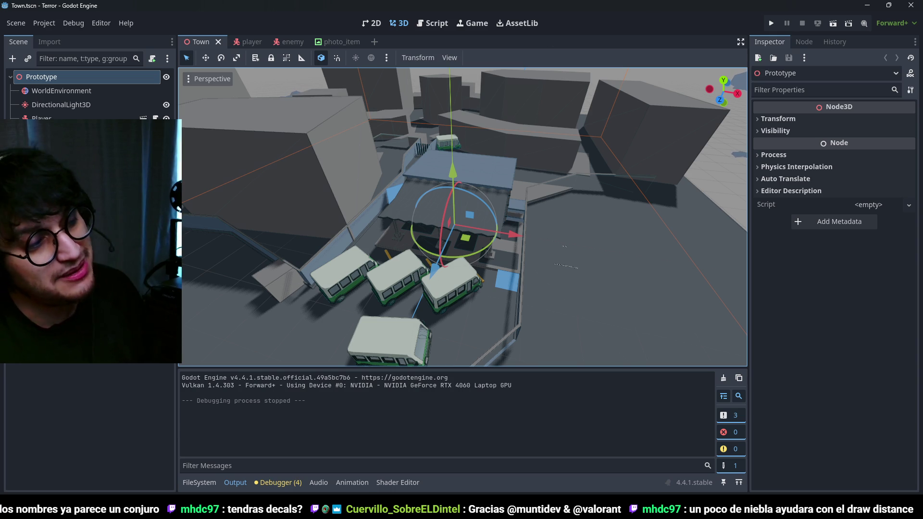
key("Escape")
key("ctrl+s")
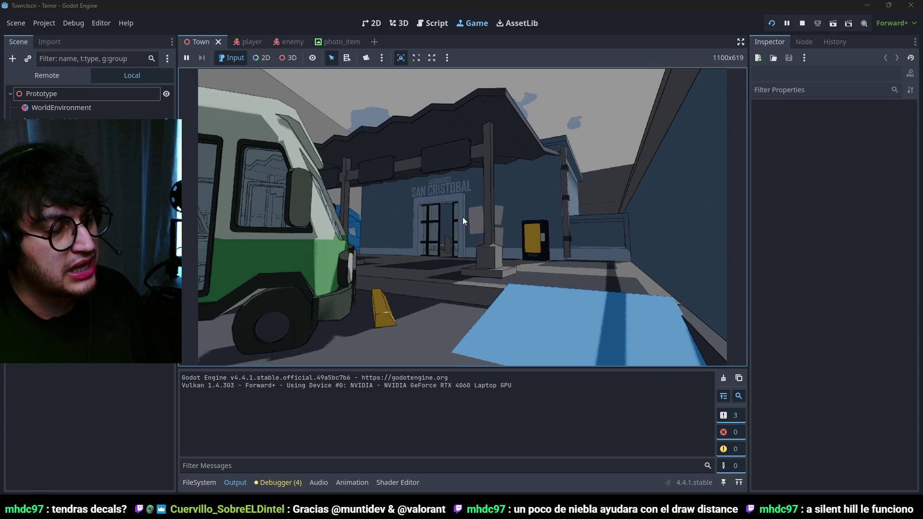
Step: Enable Fog on the WorldEnvironment node in the Inspector
left_click(116, 98)
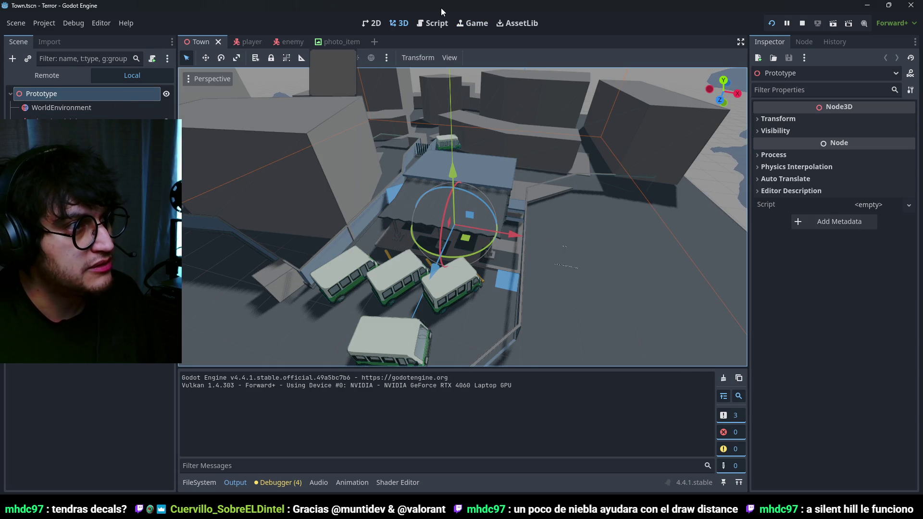
left_click(473, 23)
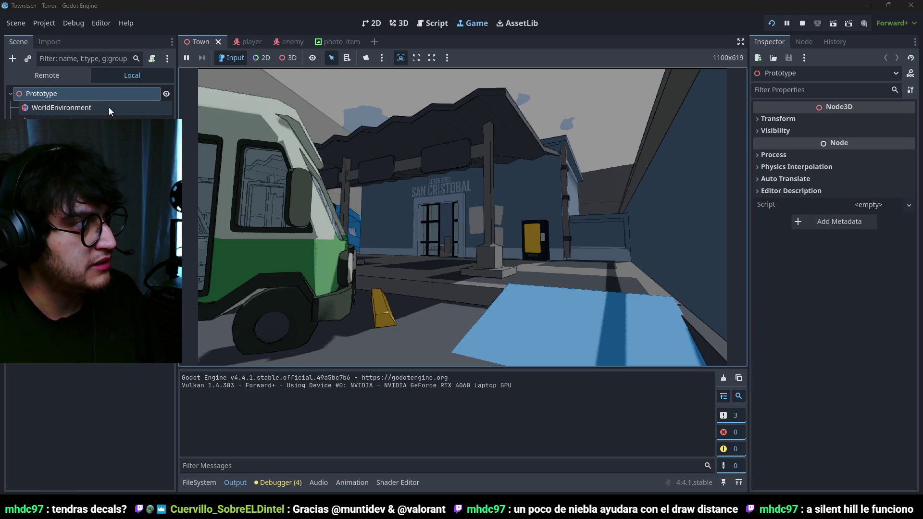
left_click(61, 107)
scroll(827, 371, "down", 5)
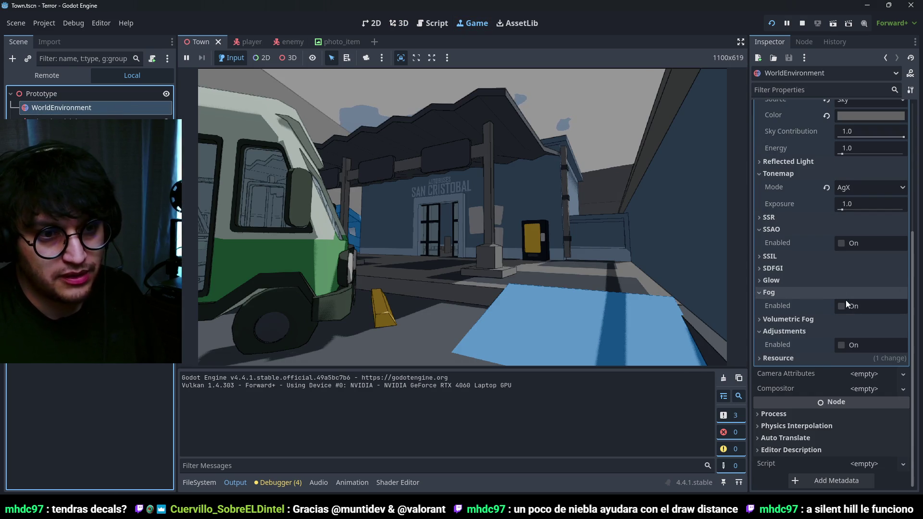
left_click(842, 306)
Step: Walk past the bus into the foggy station room in-game, then stop the game
left_click(523, 192)
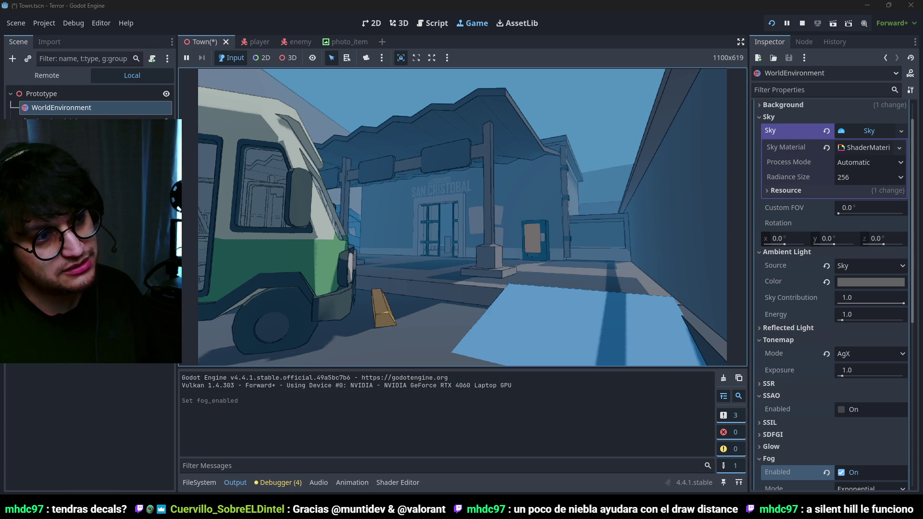
mouse_move(462, 216)
key("w")
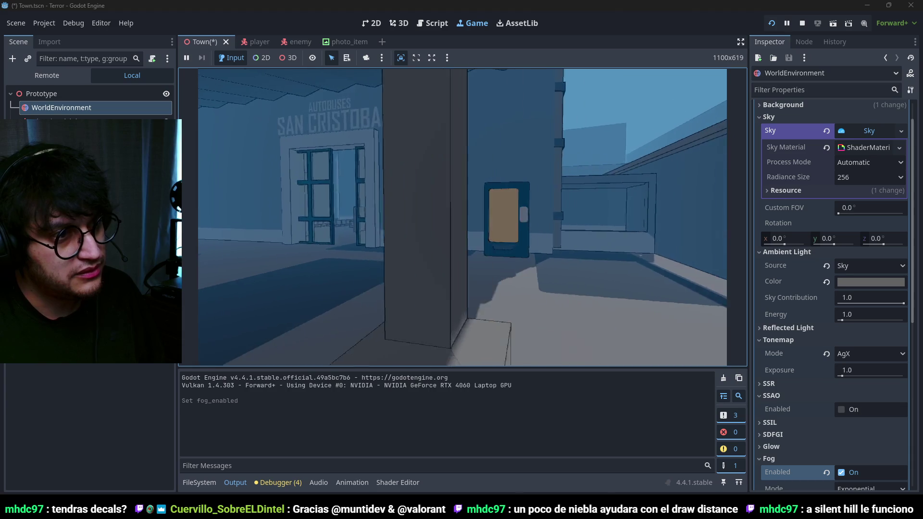
key("w")
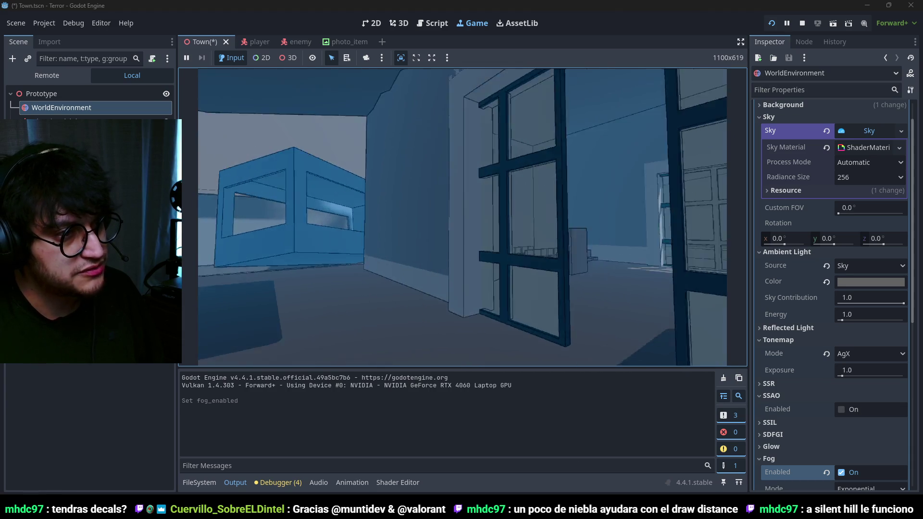
key("F8")
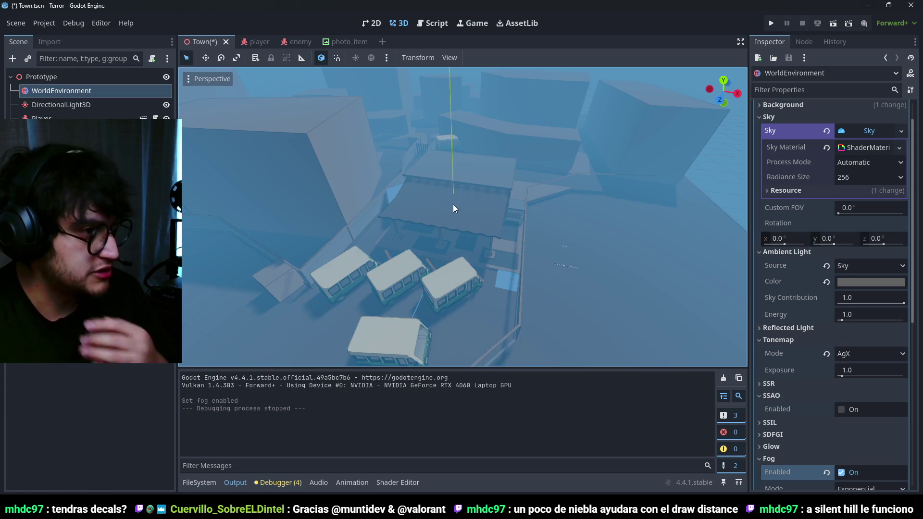
Step: Uncheck View Environment in the Perspective menu and zoom over the fog-free town
left_click(211, 78)
left_click(240, 293)
left_click(518, 185)
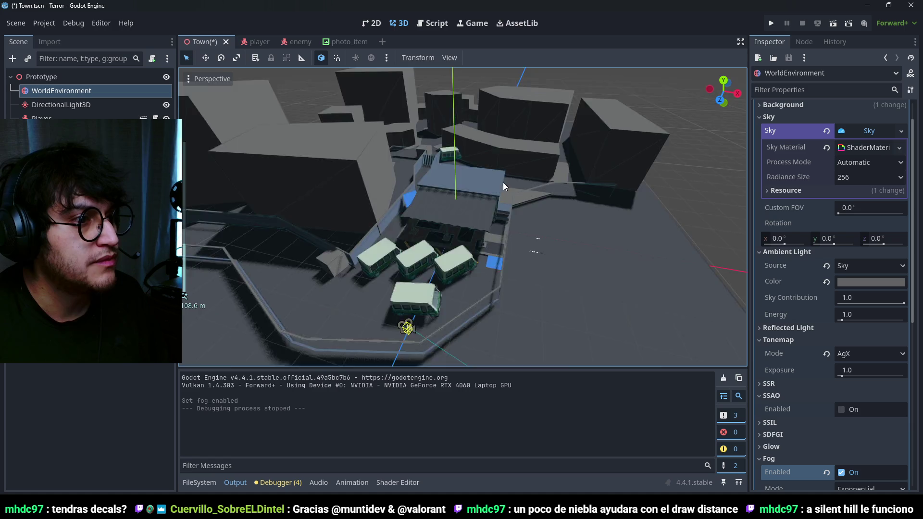
scroll(519, 186, "down", 5)
scroll(461, 154, "up", 8)
scroll(511, 229, "down", 5)
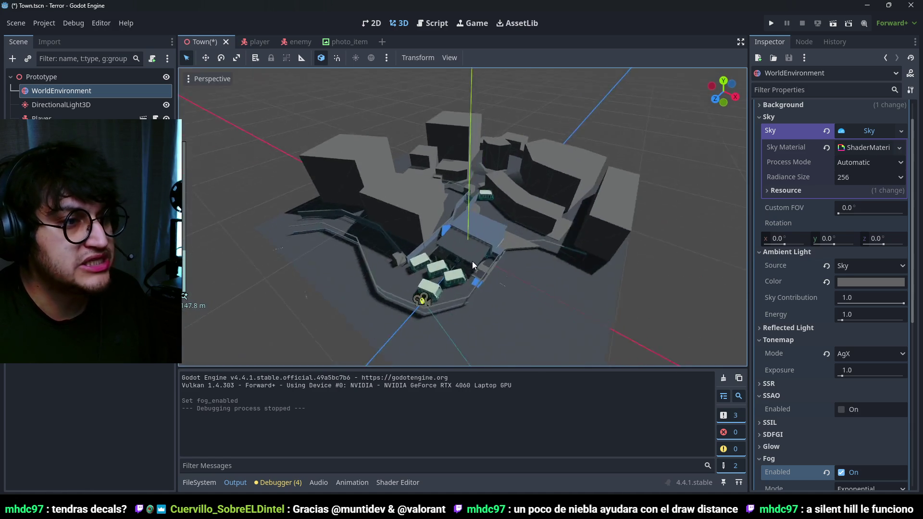
scroll(472, 260, "up", 5)
scroll(501, 226, "down", 2)
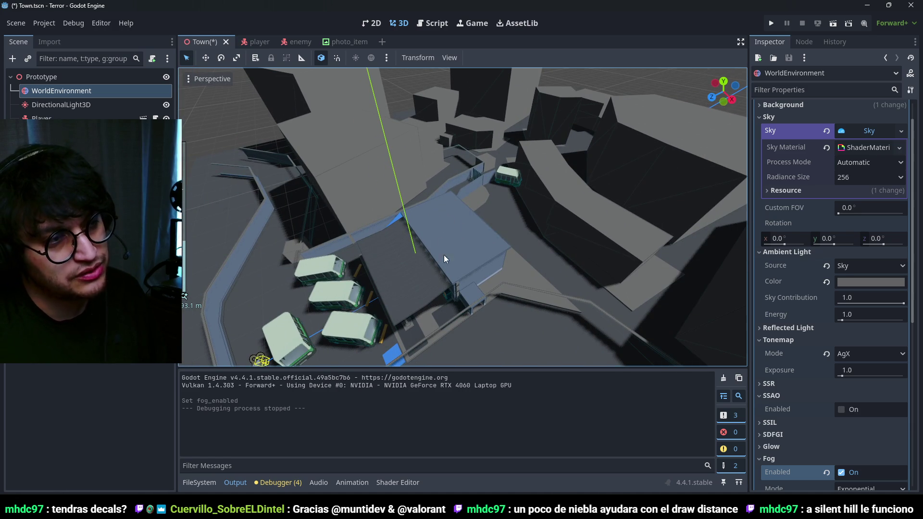
scroll(442, 263, "up", 3)
key("alt+Tab")
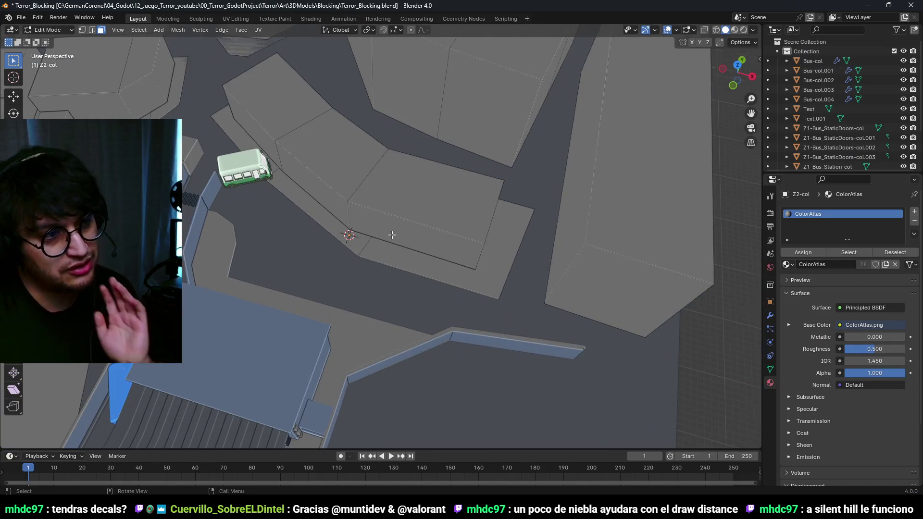
Step: Return to Object Mode, orbit to a top view of the town, and select Z1-Bus_Station-col
left_click(386, 226)
scroll(386, 226, "down", 5)
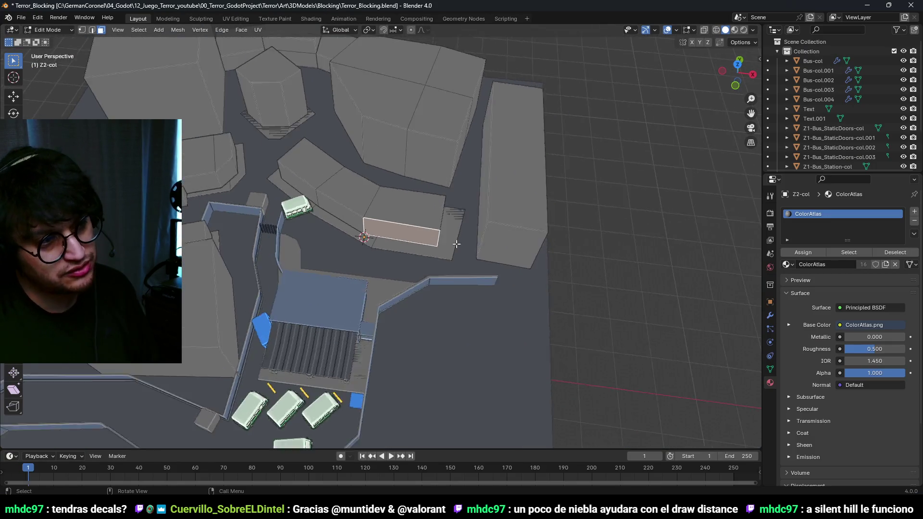
key("Tab")
scroll(484, 278, "up", 6)
scroll(333, 279, "up", 6)
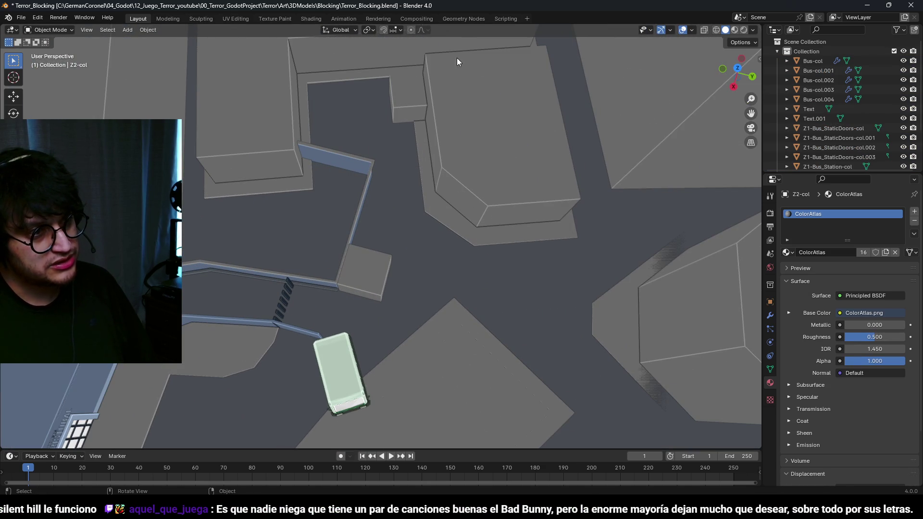
scroll(437, 183, "down", 2)
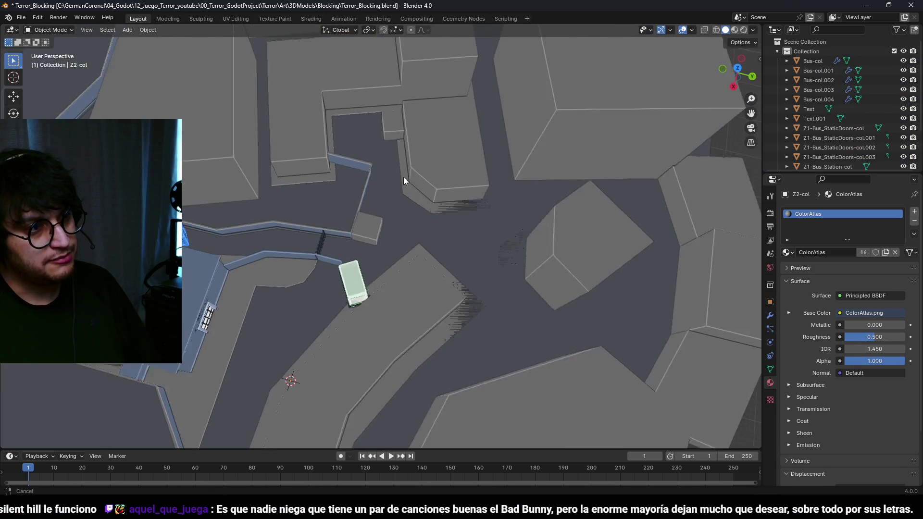
scroll(422, 215, "up", 5)
mouse_move(563, 158)
left_mouse_down()
mouse_move(555, 226)
mouse_move(516, 174)
mouse_move(527, 261)
mouse_move(509, 295)
mouse_move(228, 152)
mouse_move(342, 258)
mouse_move(410, 338)
mouse_move(379, 264)
mouse_move(454, 326)
left_mouse_up()
left_click(429, 325)
key("ctrl+Tab")
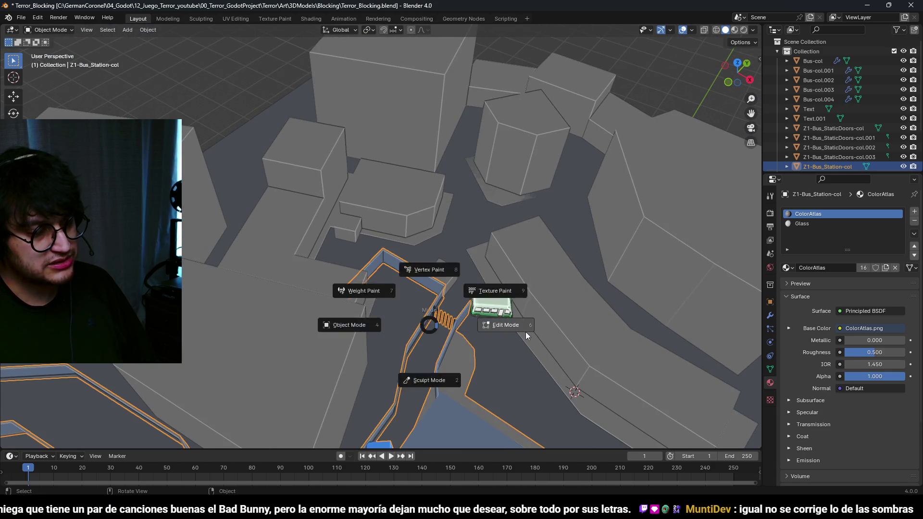
Step: Enter Edit Mode on the bus station mesh and try selecting railing posts with select linked
left_click(486, 330)
scroll(404, 254, "up", 10)
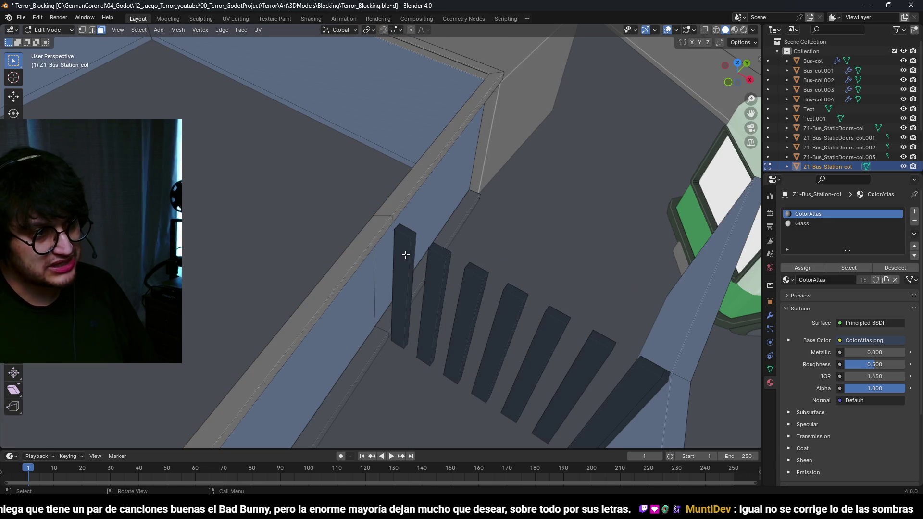
key("l")
key("l")
key("ctrl+z")
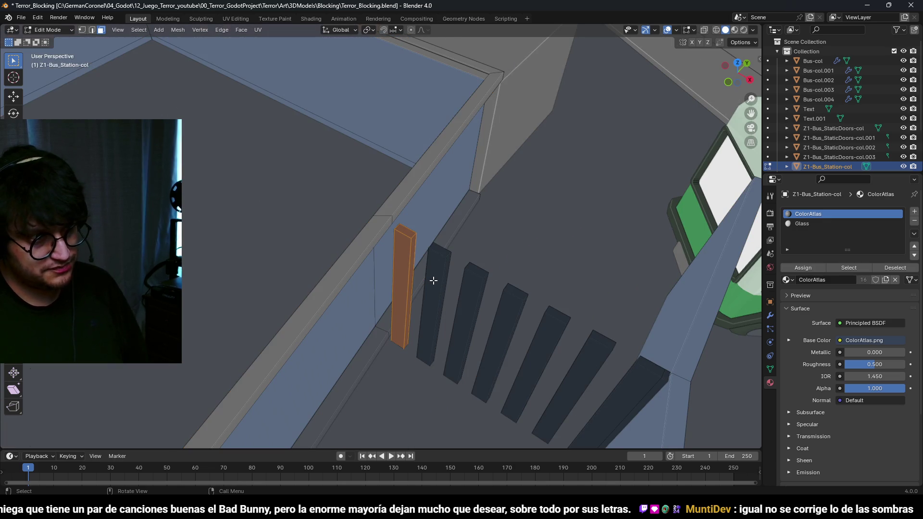
key("l")
key("l")
key("l")
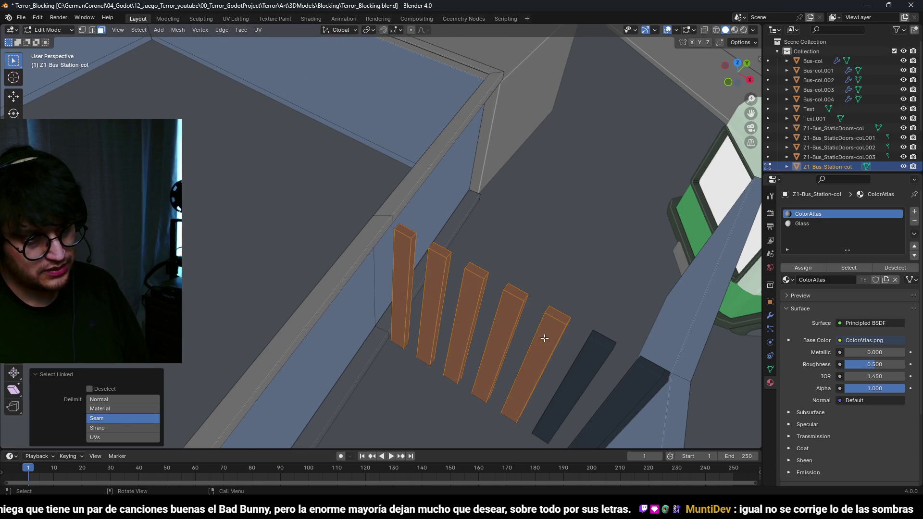
scroll(544, 338, "down", 4)
key("l")
key("l")
scroll(480, 293, "up", 3)
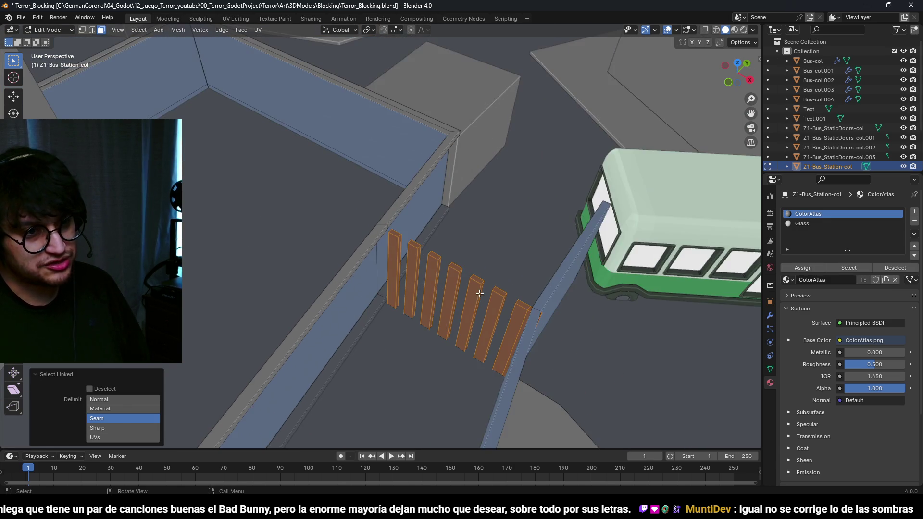
scroll(480, 294, "up", 2)
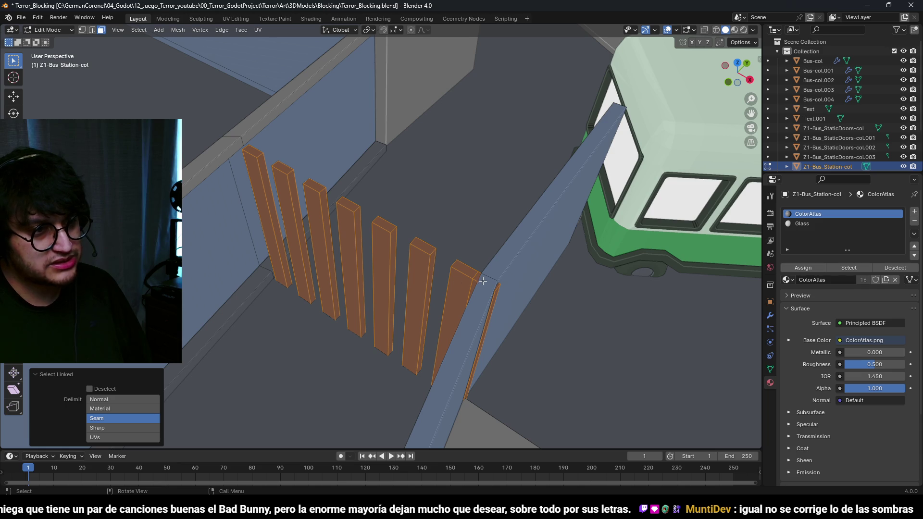
left_click(483, 281)
Step: Delete the thin stray sliver of faces beside the last railing post
left_click(476, 280)
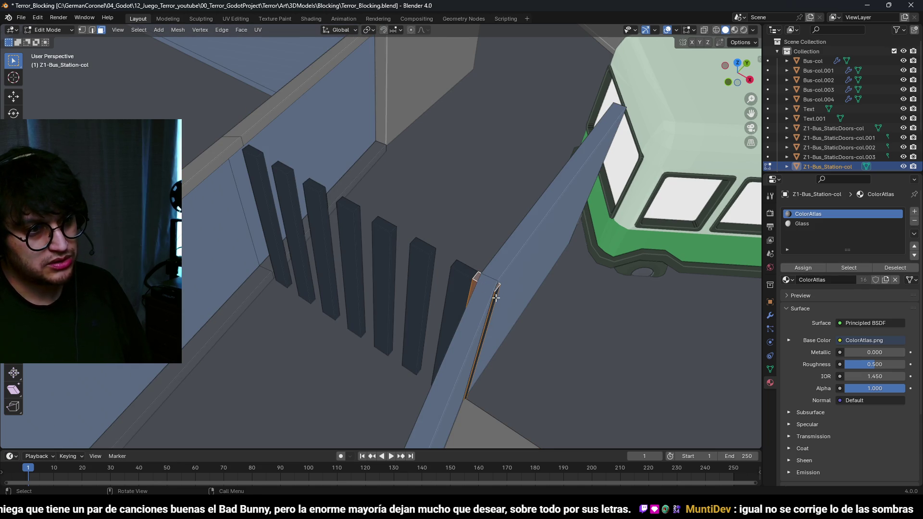
key("x")
left_click(480, 316)
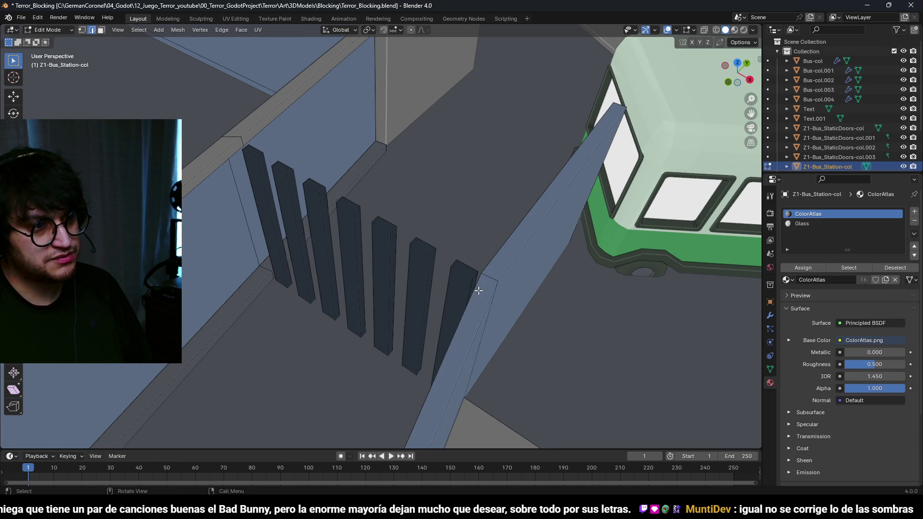
left_click(474, 277)
Step: Select all seven railing posts, view them from the top, and separate them into a new object
scroll(474, 277, "up", 5)
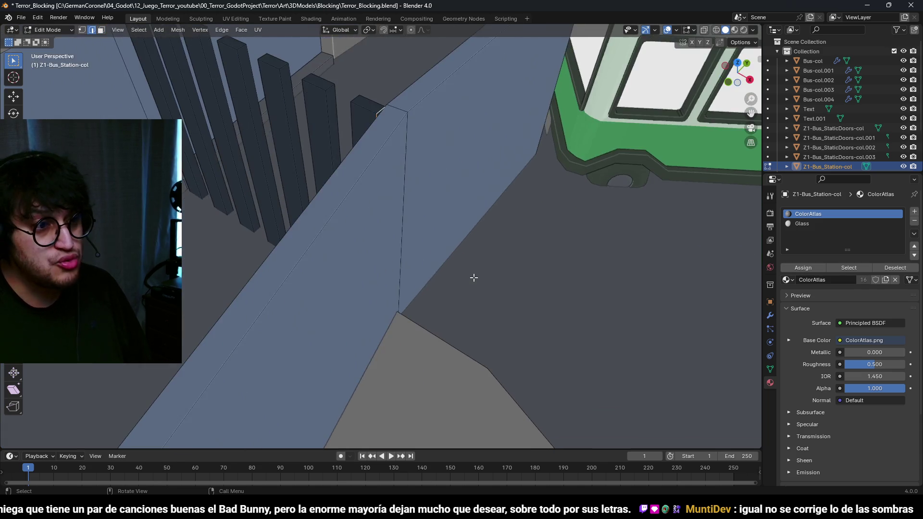
mouse_move(435, 256)
left_mouse_down()
mouse_move(437, 270)
mouse_move(432, 262)
left_mouse_up()
scroll(413, 279, "down", 3)
left_click_drag(361, 278, 451, 253)
key("l")
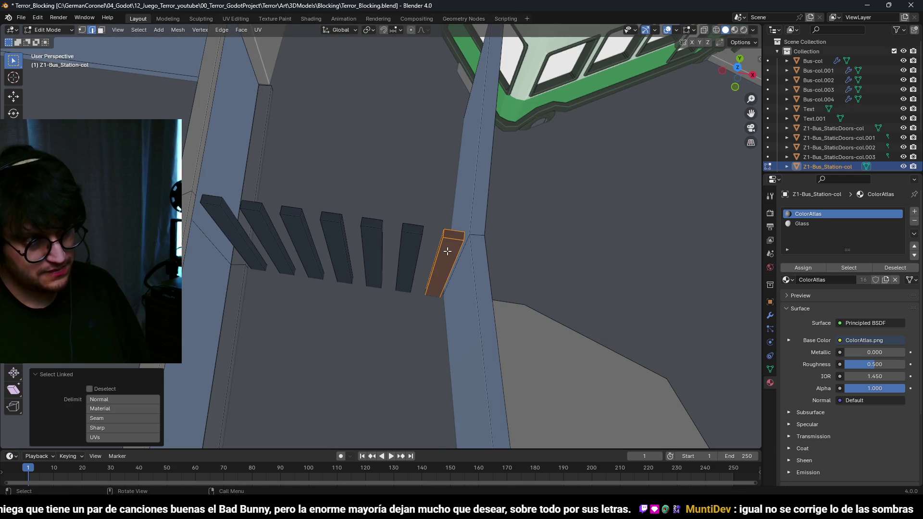
key("KP_7")
key("p")
left_click(222, 220)
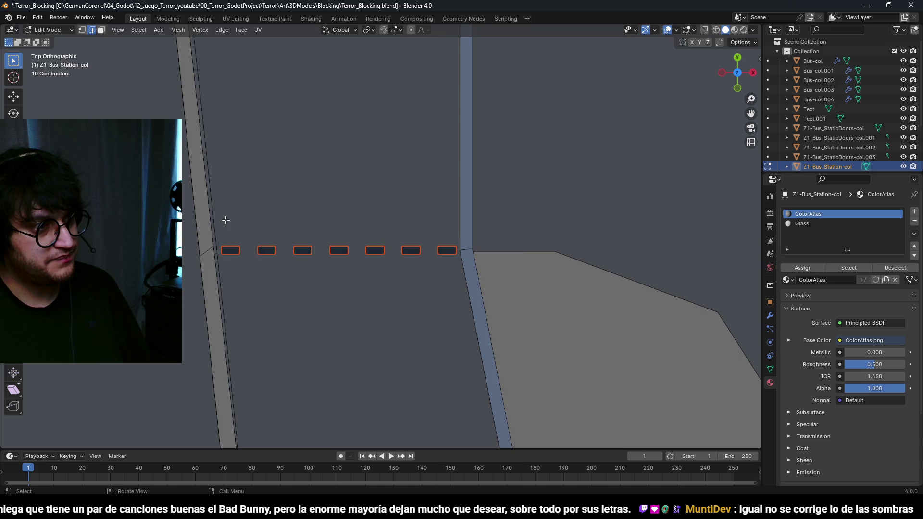
Step: Back in Object Mode, select the separated posts object and rename it LockedDoor_1
key("Tab")
left_click(363, 251)
scroll(861, 103, "down", 3)
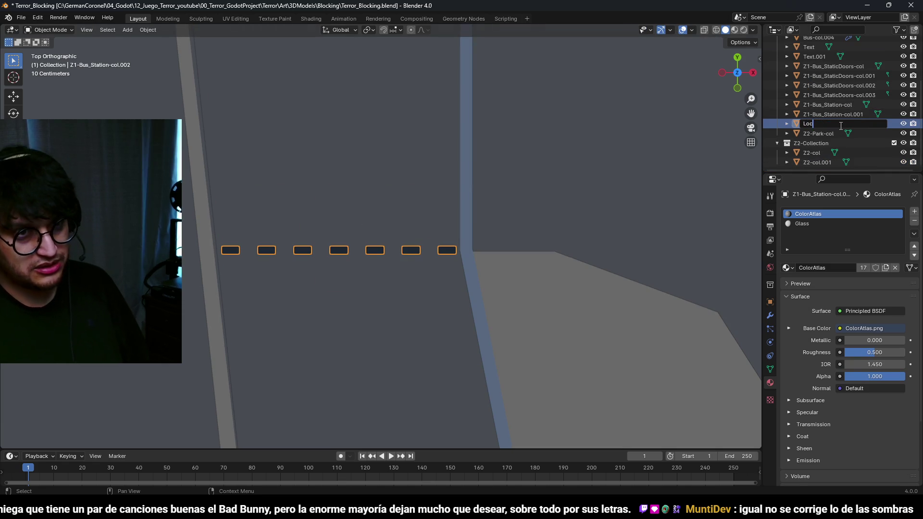
key("Return")
scroll(843, 48, "up", 3)
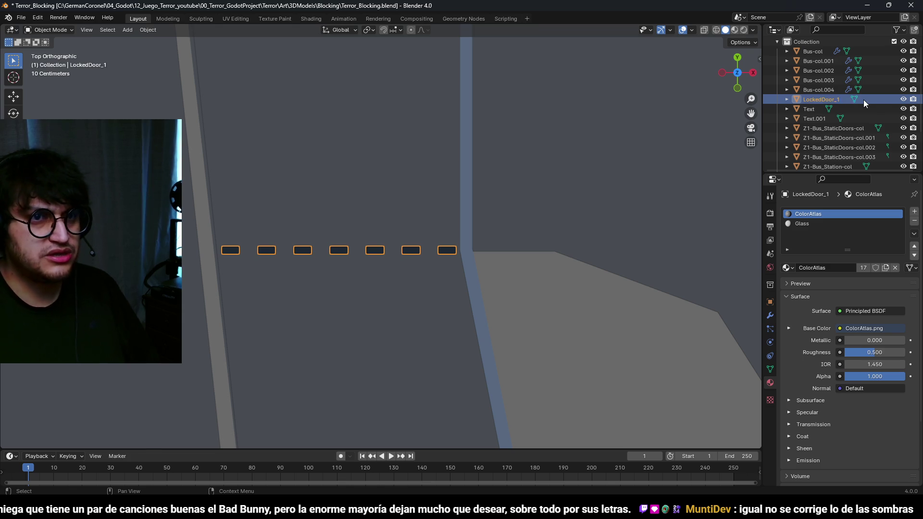
Step: Switch to wireframe, undo a misplaced duplicate, and set LockedDoor_1's origin to its geometry
scroll(463, 227, "down", 6)
scroll(449, 243, "up", 2)
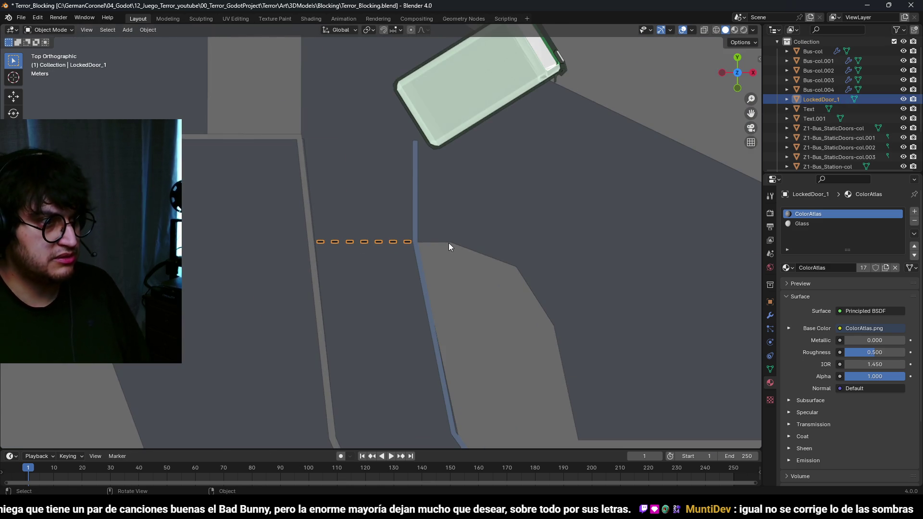
scroll(449, 243, "down", 8)
scroll(452, 223, "up", 4)
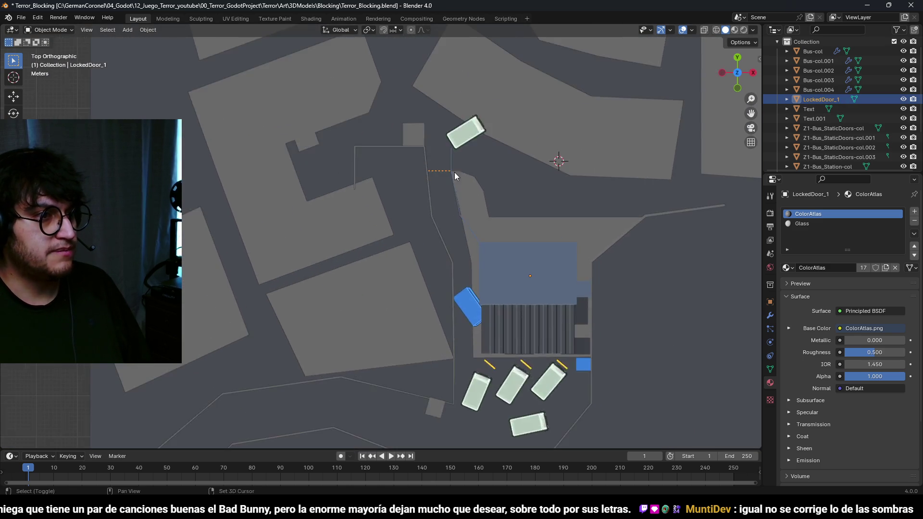
key("shift+z")
key("shift+d")
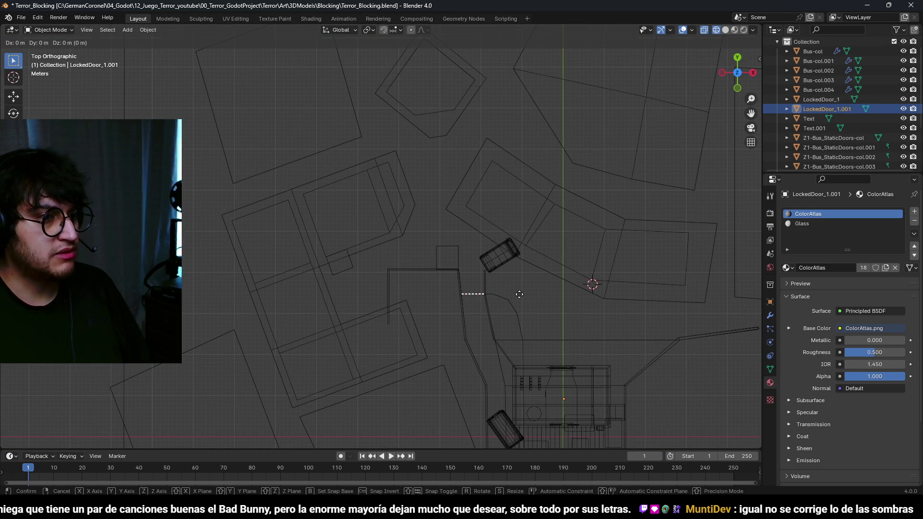
left_click(356, 199)
key("ctrl+z")
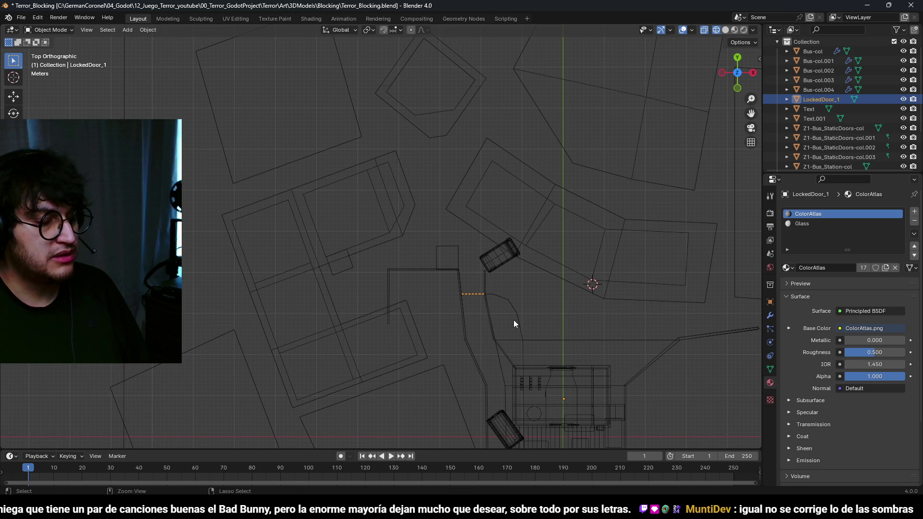
right_click(473, 292)
mouse_move(463, 333)
left_click(546, 344)
scroll(463, 310, "up", 3)
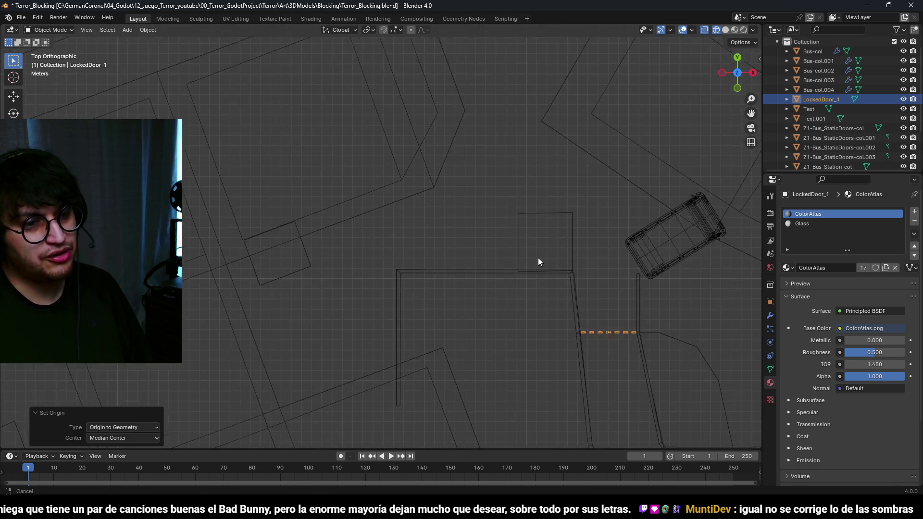
Step: Duplicate LockedDoor_1 to the other street opening, rotate it -20° and nudge it into place
key("shift+d")
left_click(310, 137)
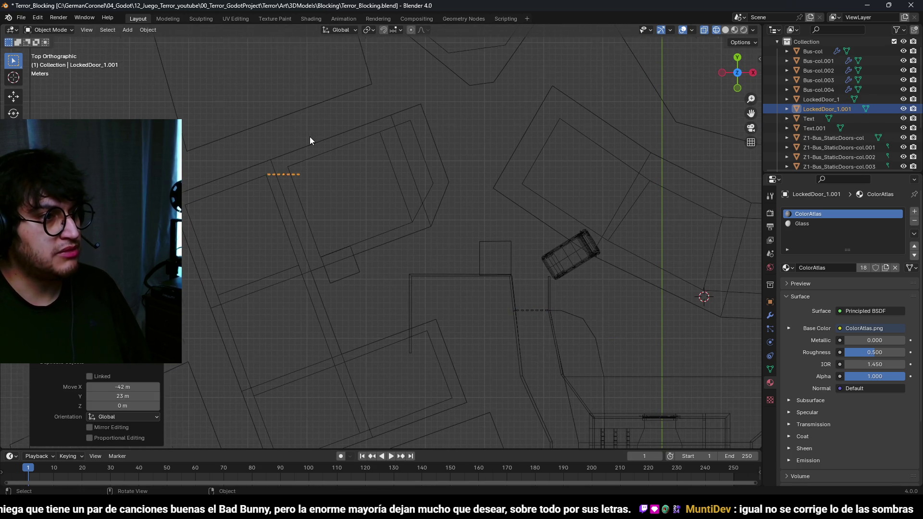
scroll(394, 219, "up", 5)
key("r")
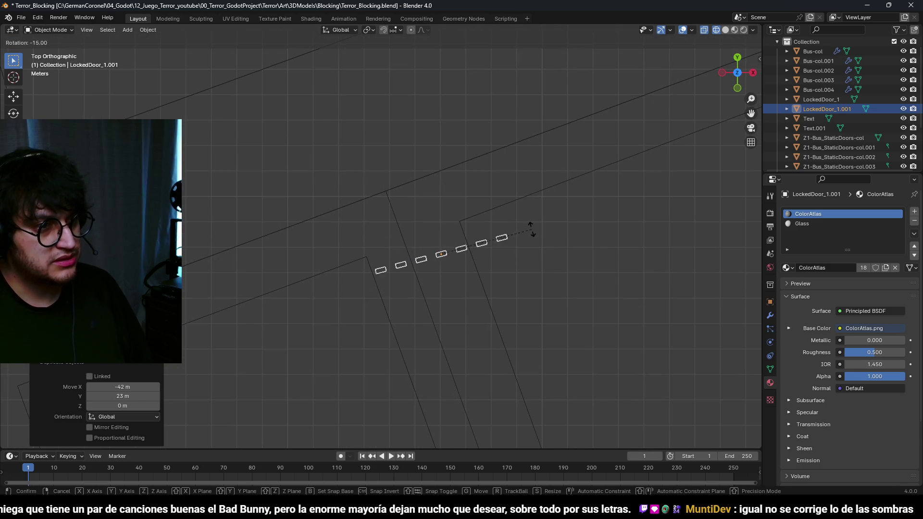
left_click(527, 224)
key("g")
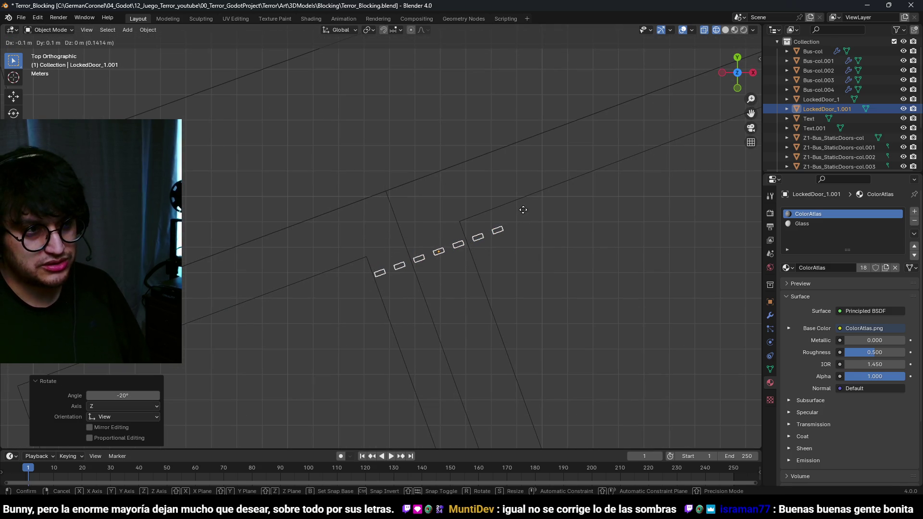
left_click(527, 202)
scroll(601, 296, "down", 3)
key("grave")
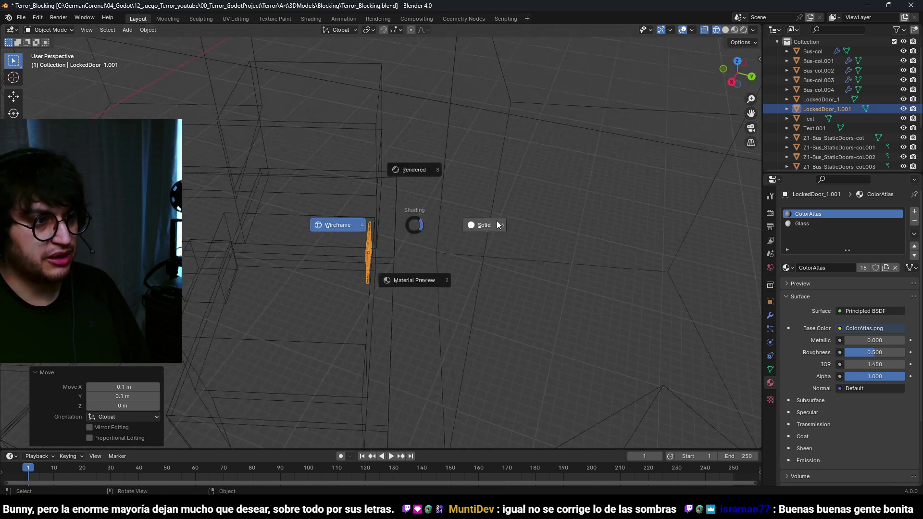
Step: Switch the viewport to Solid shading and orbit over the streets around the bus
left_click(488, 221)
scroll(373, 154, "up", 3)
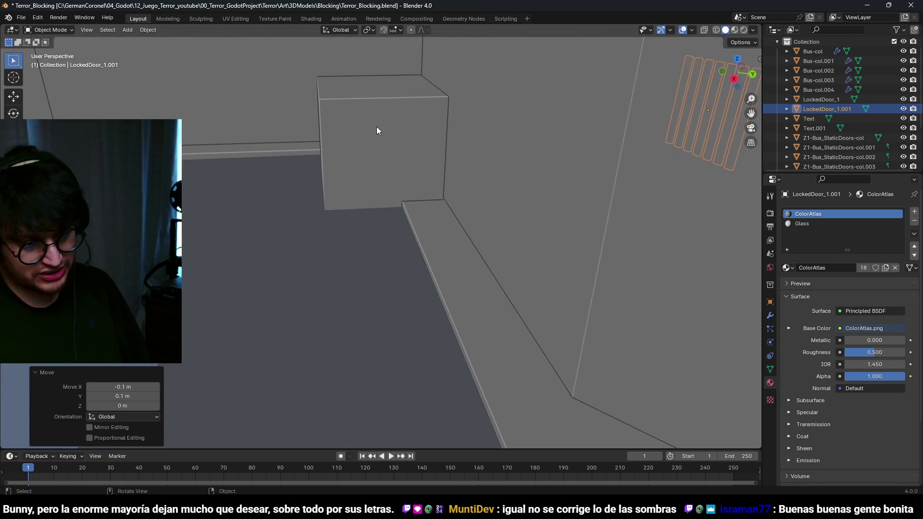
left_click(377, 126)
scroll(412, 204, "down", 5)
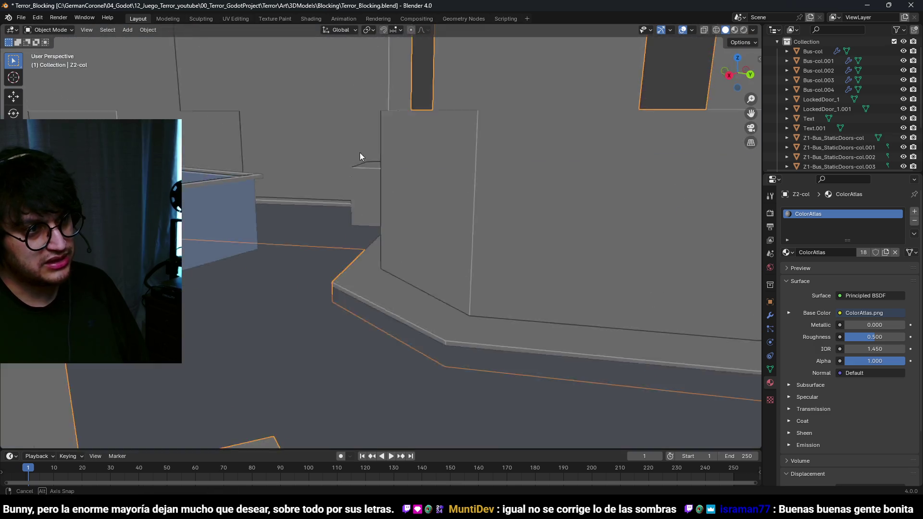
mouse_move(336, 153)
left_mouse_down()
mouse_move(518, 215)
mouse_move(410, 230)
left_mouse_up()
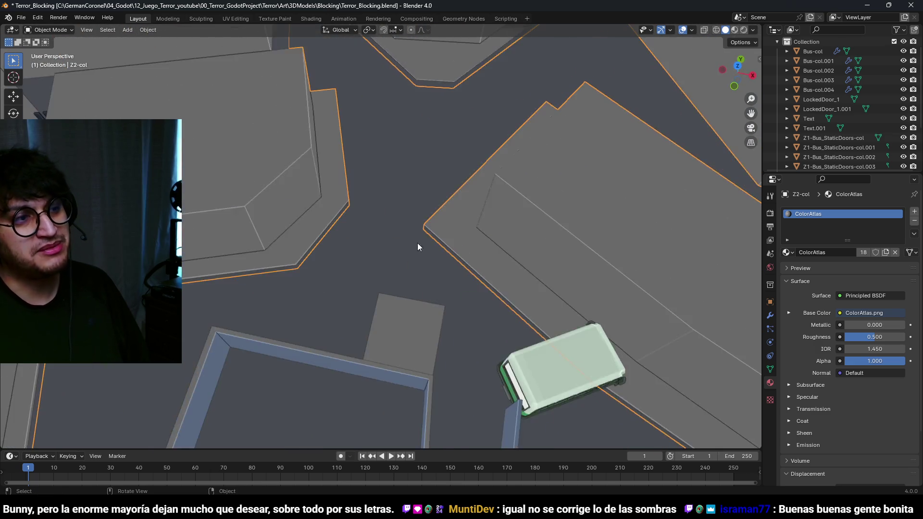
scroll(409, 230, "up", 3)
left_click_drag(446, 298, 443, 282)
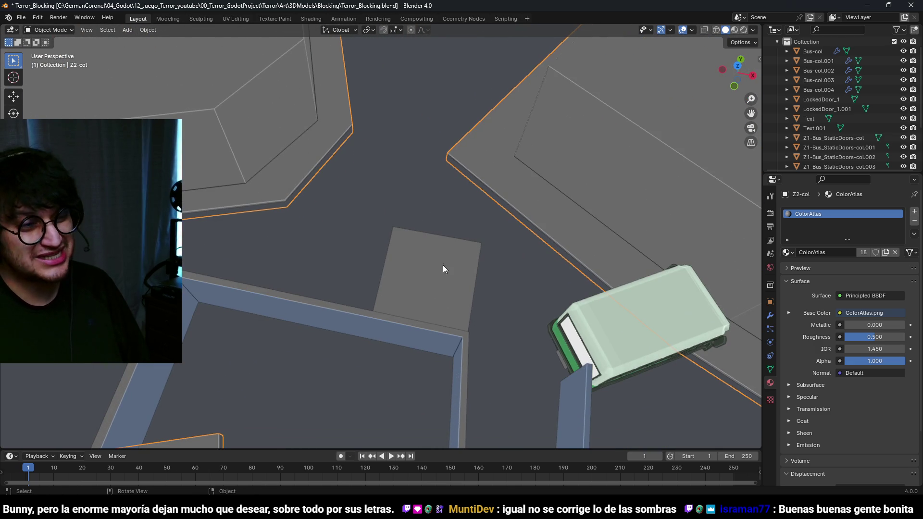
scroll(468, 288, "down", 2)
mouse_move(193, 206)
left_mouse_down()
mouse_move(246, 194)
mouse_move(244, 172)
mouse_move(296, 206)
left_mouse_up()
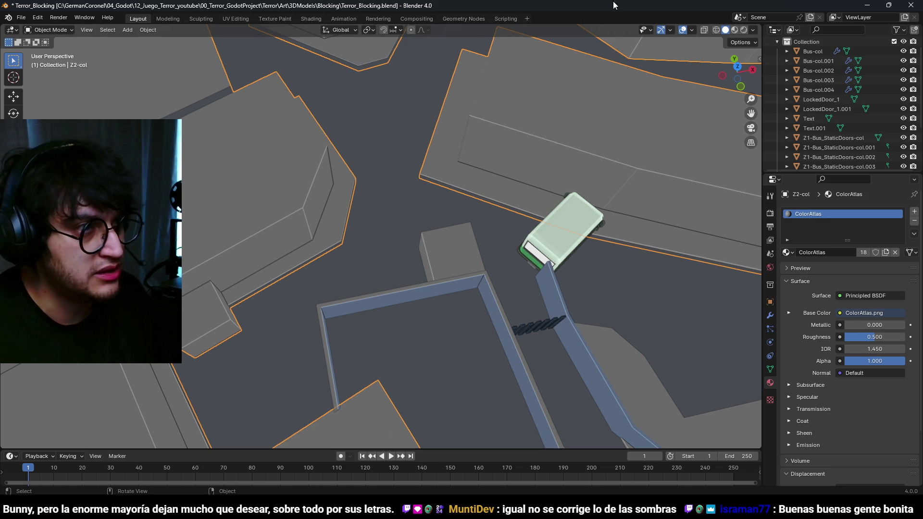
scroll(440, 154, "down", 5)
scroll(426, 189, "up", 3)
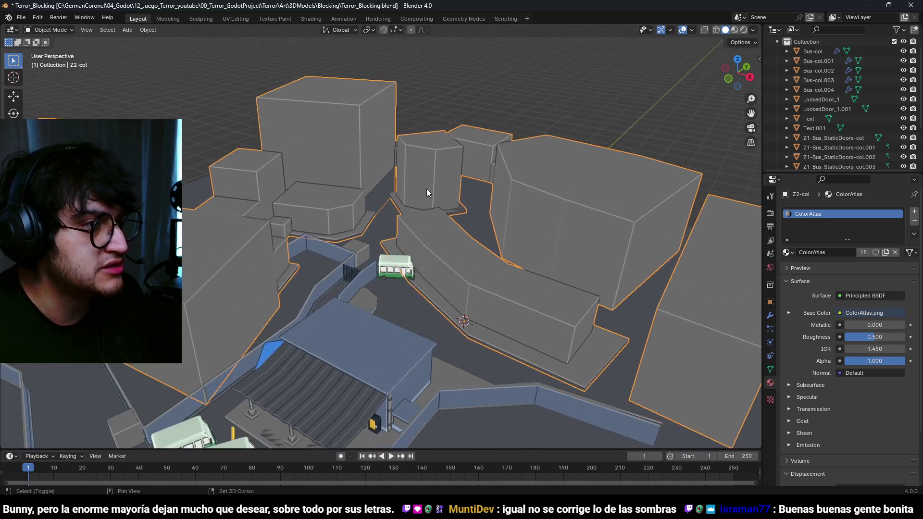
scroll(422, 212, "up", 5)
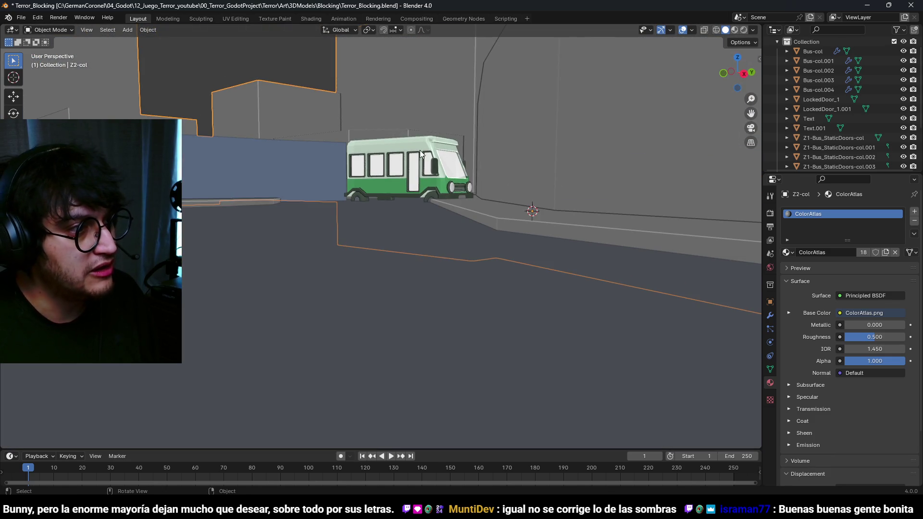
left_click(419, 150)
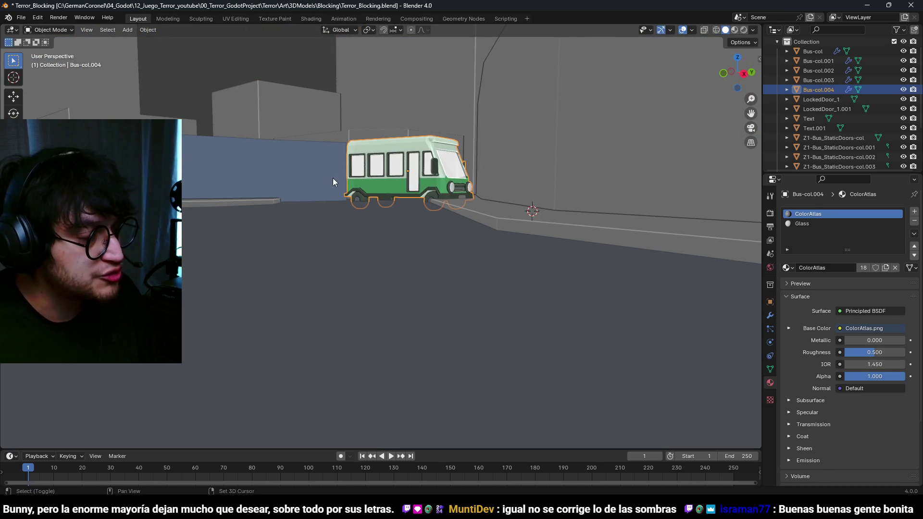
Step: Raise the street bus Bus-col.004 by 0.5 m on Z
scroll(408, 152, "down", 5)
scroll(362, 168, "up", 6)
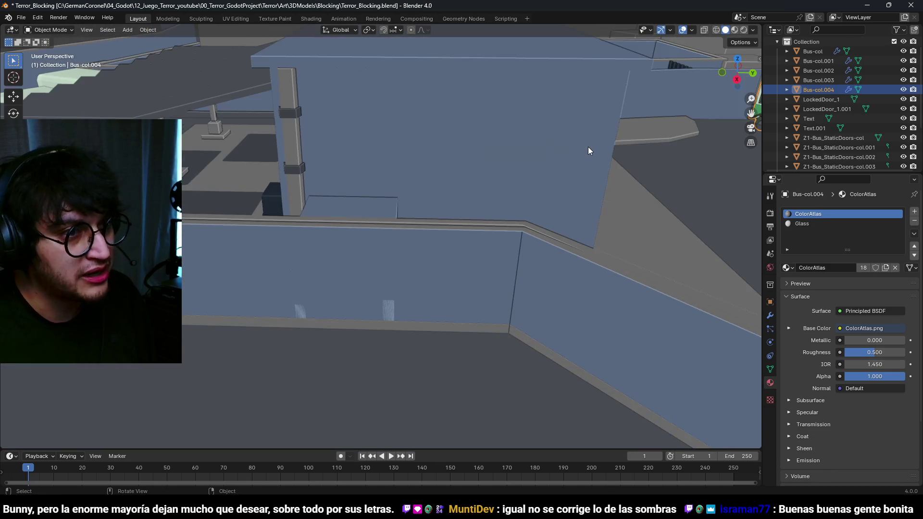
scroll(587, 146, "down", 5)
scroll(523, 189, "up", 4)
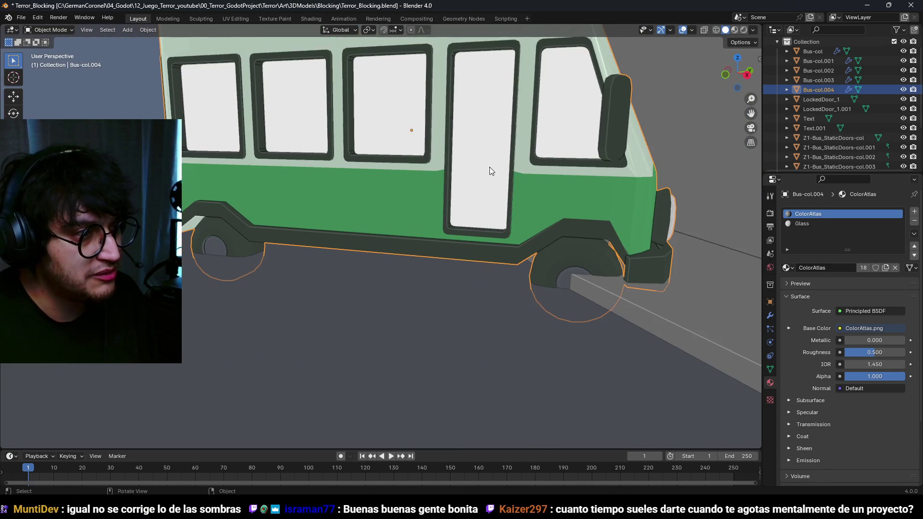
key("g")
key("z")
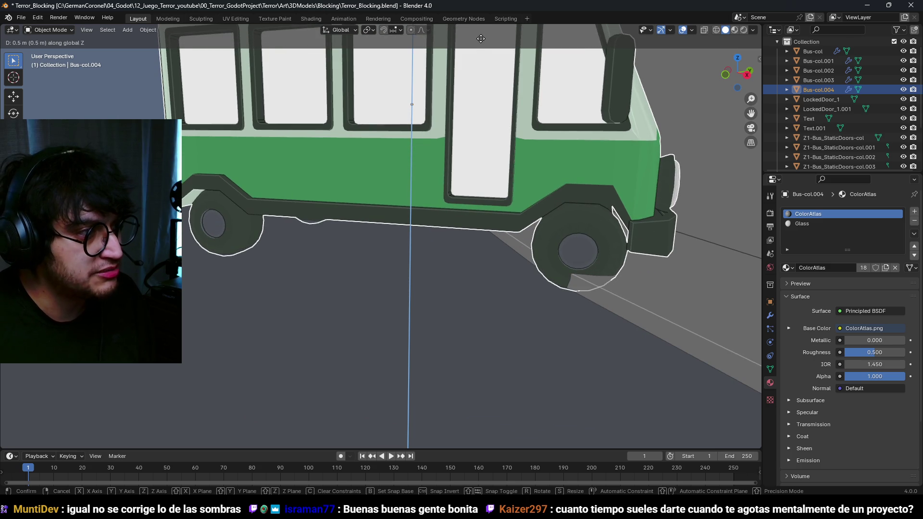
left_click(479, 40)
Step: Select the four parked buses and lift them about 0.15 m on Z
scroll(504, 192, "down", 6)
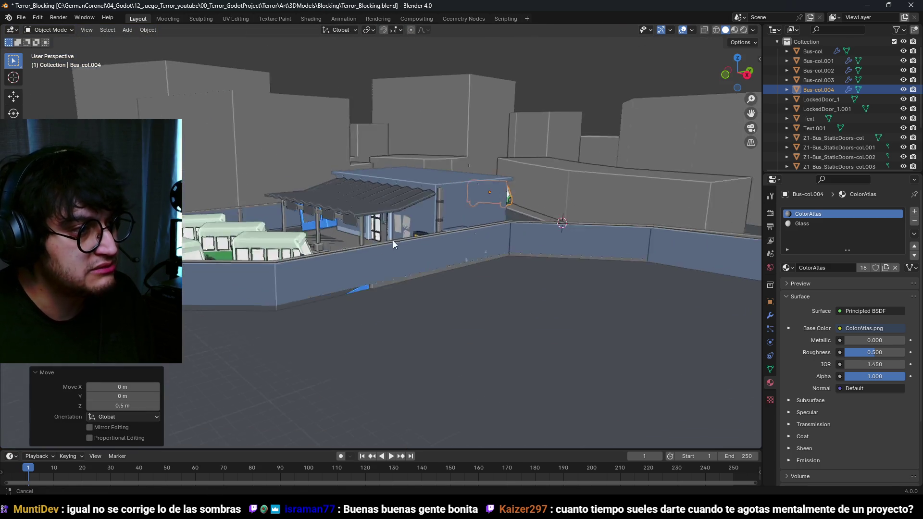
scroll(302, 298, "up", 3)
left_click(423, 241)
left_click(378, 212, "shift")
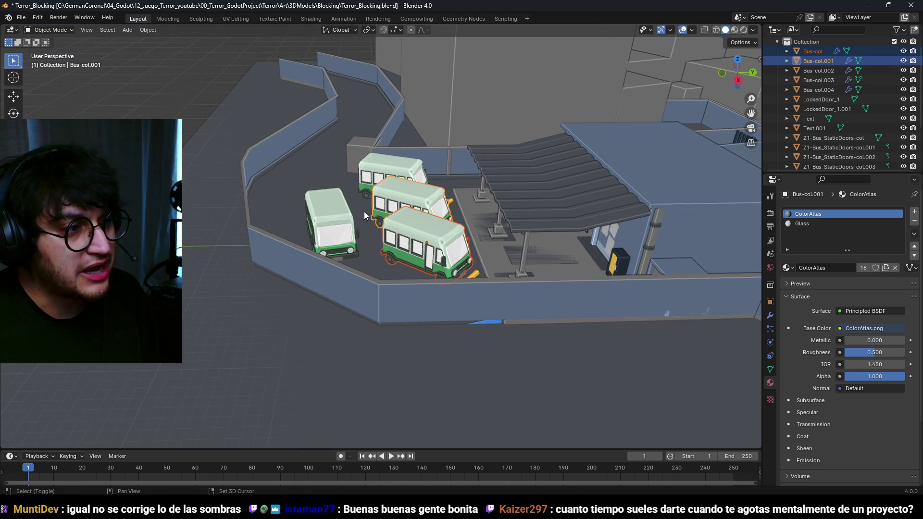
scroll(377, 181, "up", 10)
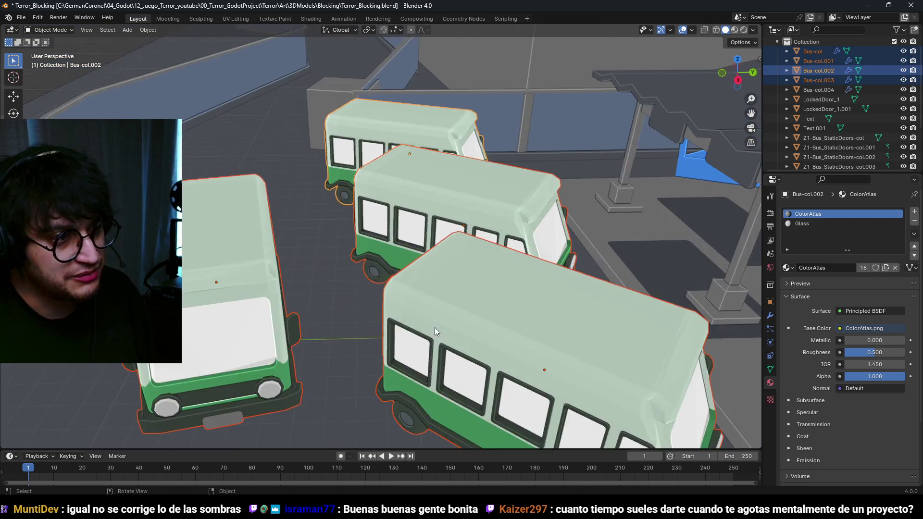
scroll(454, 241, "down", 3)
key("g")
key("z")
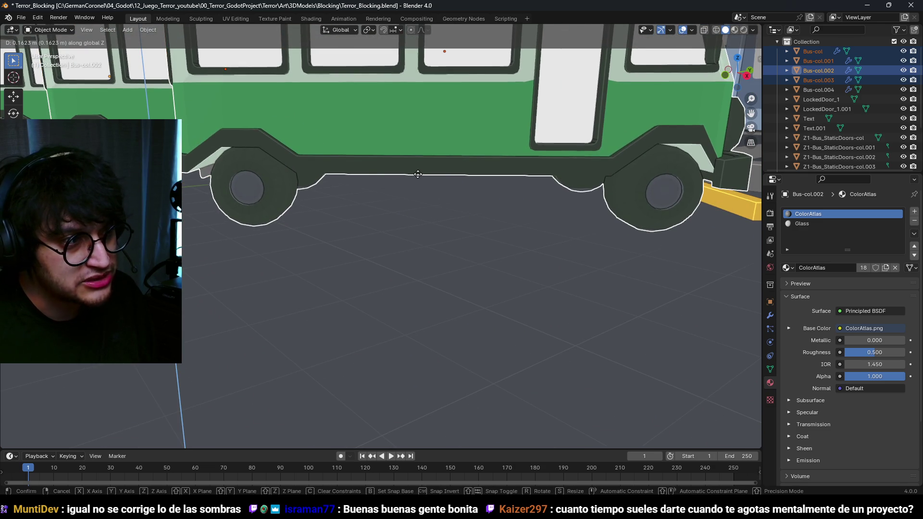
left_click(420, 178)
Step: Deselect all and save Terror_Blocking.blend
scroll(420, 179, "down", 6)
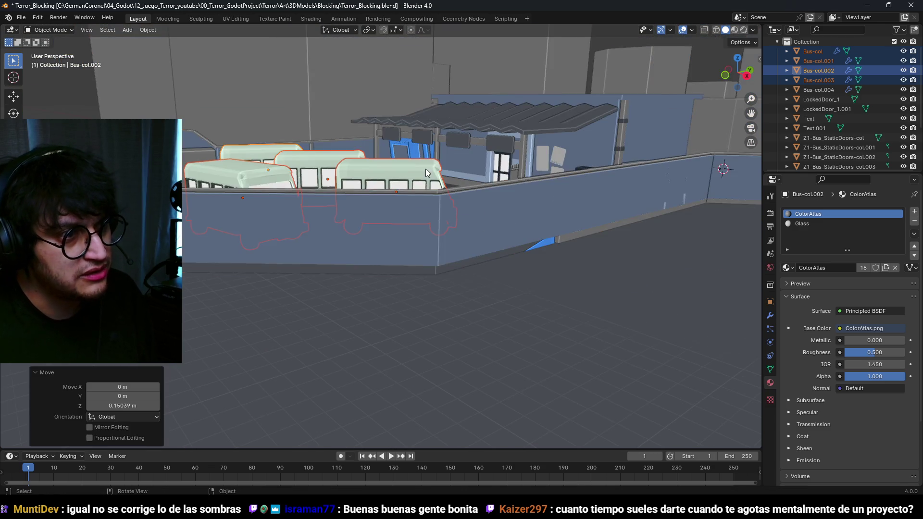
key("alt+a")
scroll(426, 209, "down", 3)
scroll(409, 226, "up", 4)
key("ctrl+s")
scroll(492, 169, "up", 2)
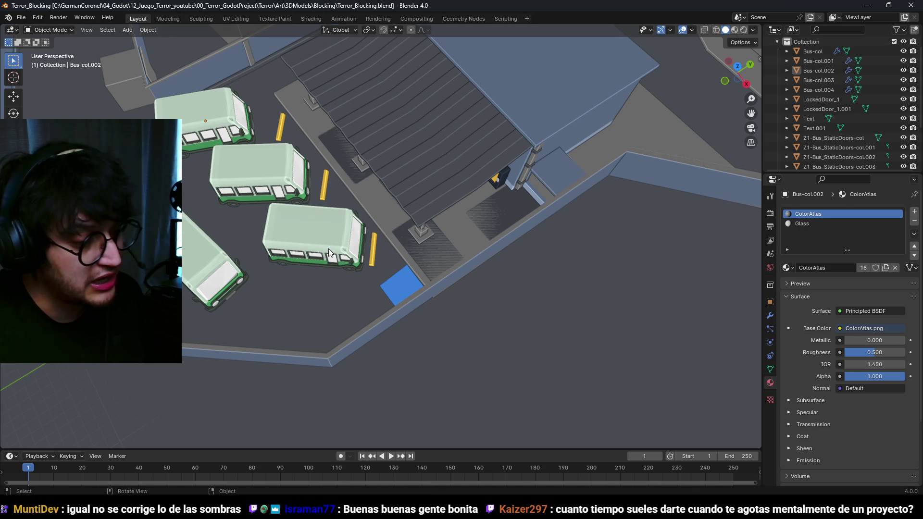
Step: Orbit around the bus stop and curved building, then bring up the system search
scroll(544, 129, "up", 5)
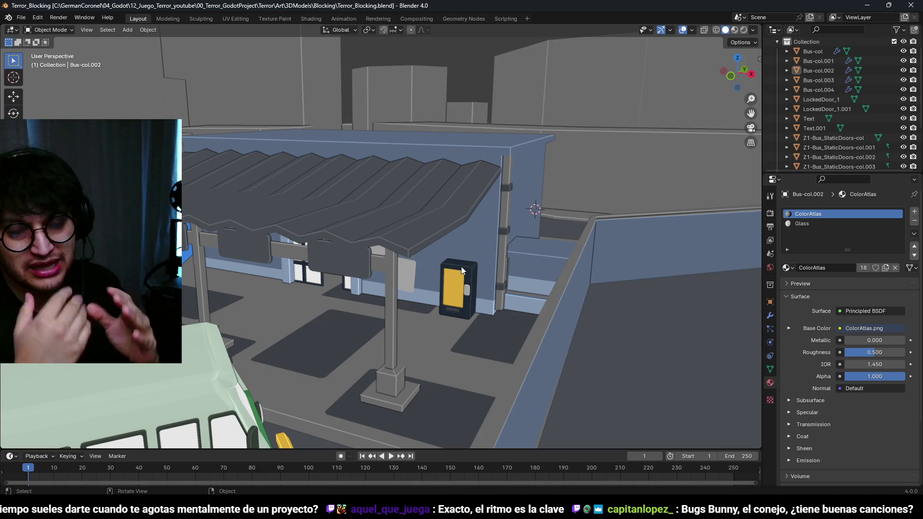
scroll(459, 245, "down", 4)
mouse_move(439, 194)
left_mouse_down()
mouse_move(273, 192)
mouse_move(435, 202)
mouse_move(455, 240)
mouse_move(334, 246)
mouse_move(268, 265)
mouse_move(342, 252)
mouse_move(310, 334)
mouse_move(496, 127)
left_mouse_up()
scroll(495, 127, "down", 5)
mouse_move(455, 301)
left_mouse_down()
mouse_move(435, 290)
mouse_move(470, 194)
mouse_move(439, 146)
mouse_move(480, 287)
mouse_move(490, 263)
mouse_move(513, 272)
mouse_move(428, 322)
mouse_move(406, 275)
mouse_move(457, 322)
mouse_move(418, 235)
mouse_move(373, 180)
mouse_move(493, 326)
mouse_move(541, 310)
mouse_move(416, 256)
left_mouse_up()
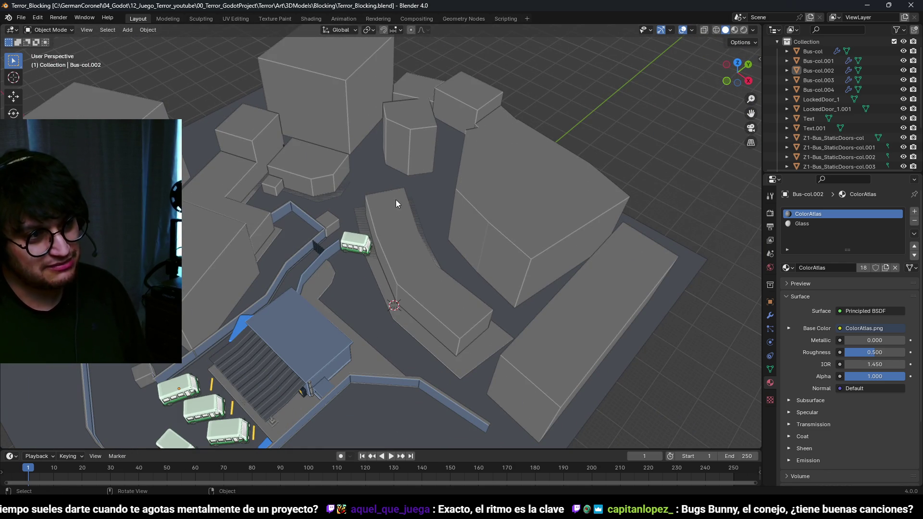
mouse_move(450, 226)
left_mouse_down()
mouse_move(370, 189)
mouse_move(500, 201)
mouse_move(366, 203)
mouse_move(448, 276)
mouse_move(369, 256)
mouse_move(516, 274)
mouse_move(659, 359)
left_mouse_up()
key("super")
Step: Launch Steam and search the store for 'grun'
type("steam")
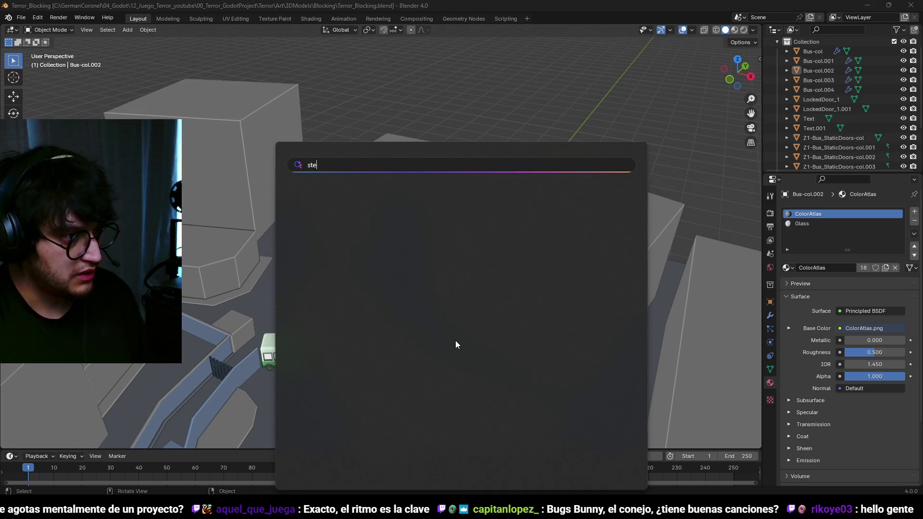
key("Return")
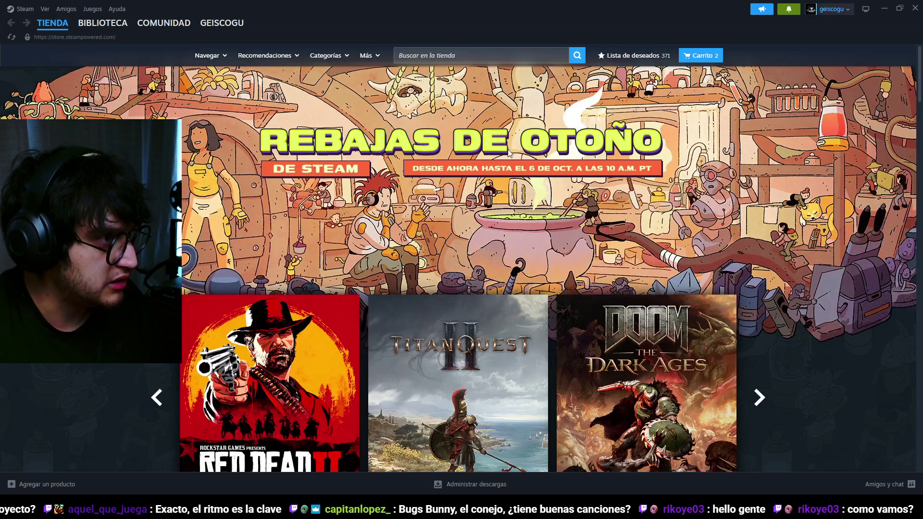
left_click(512, 61)
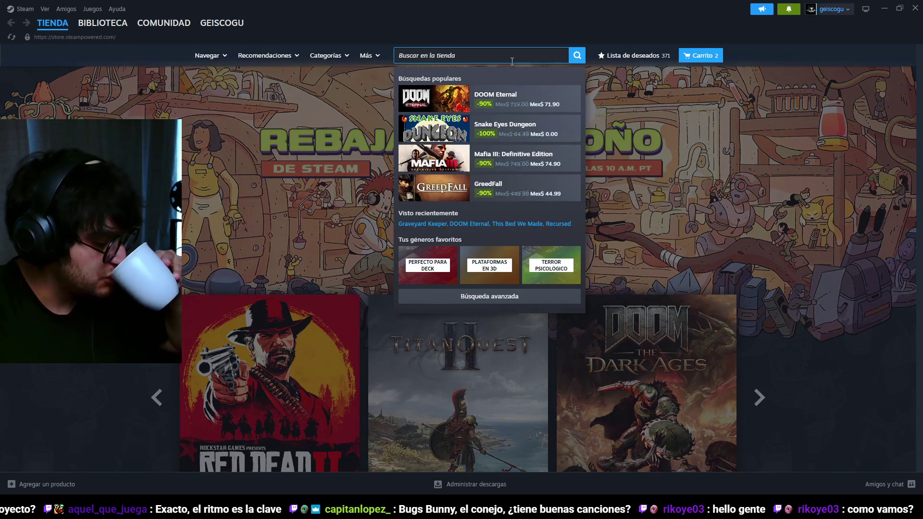
type("grun")
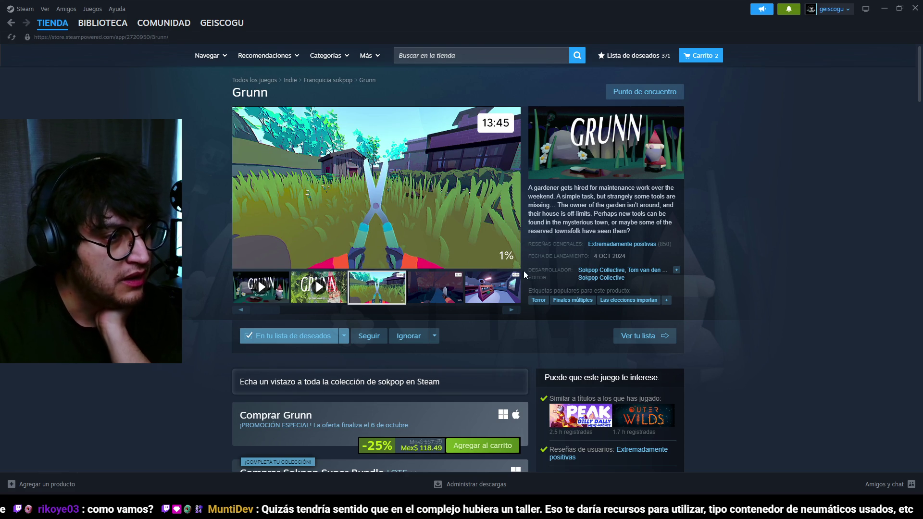
Step: Open Grunn's store page and watch its trailer fullscreen, skipping ahead before exiting
left_click(433, 285)
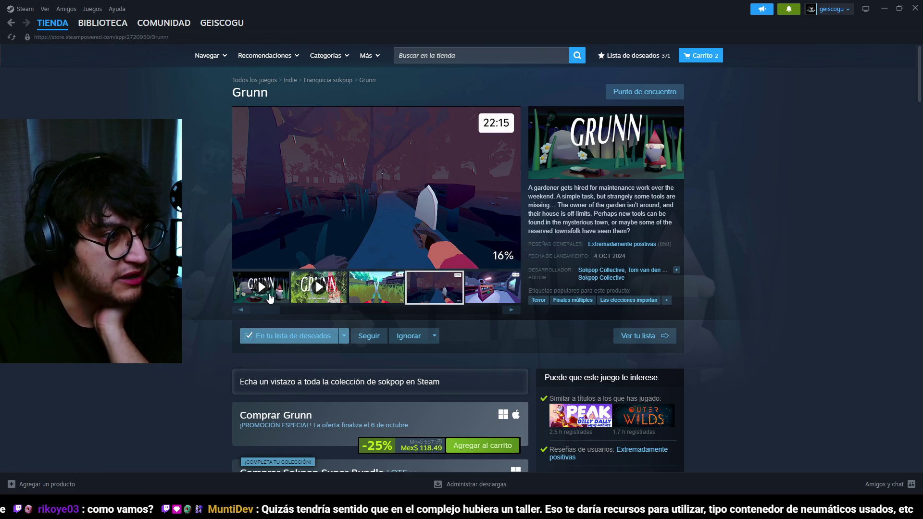
left_click(274, 294)
left_click(503, 259)
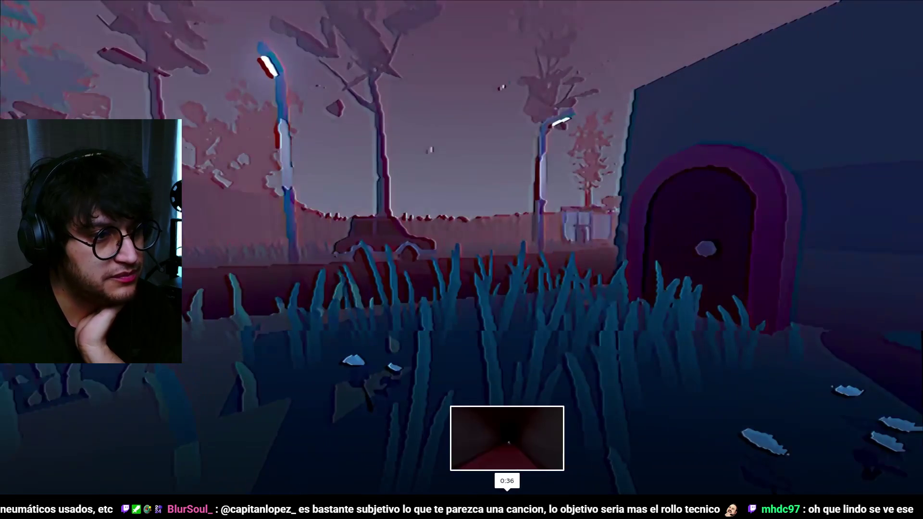
left_click(443, 492)
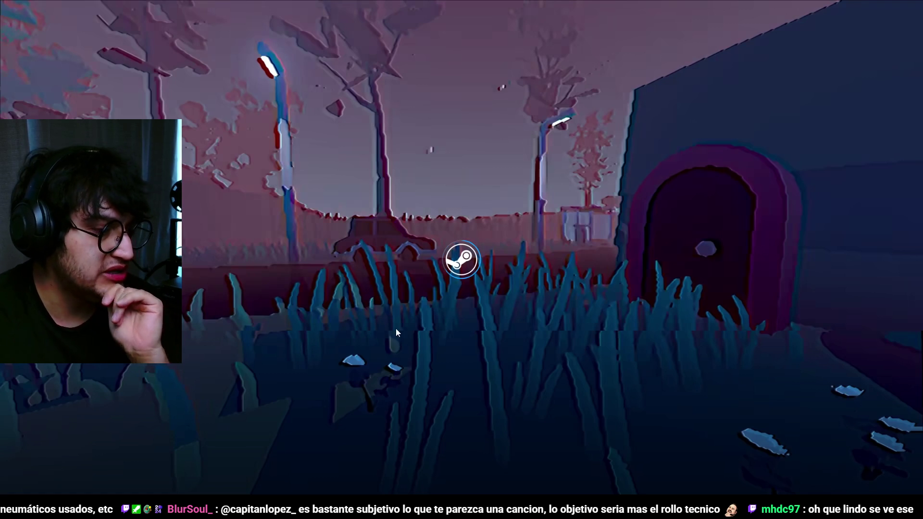
key("Escape")
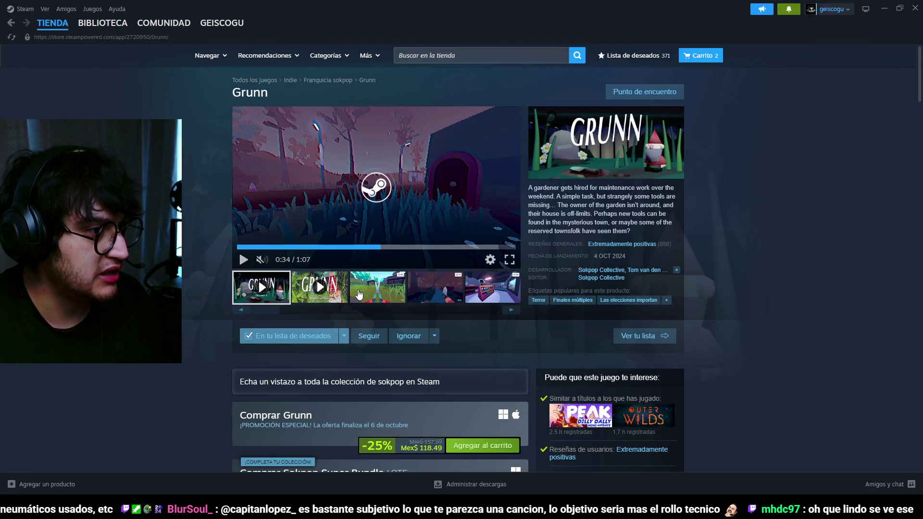
Step: Browse Grunn's gameplay screenshots at full size, then minimise Steam
left_click(359, 294)
left_click(435, 289)
left_click(435, 289)
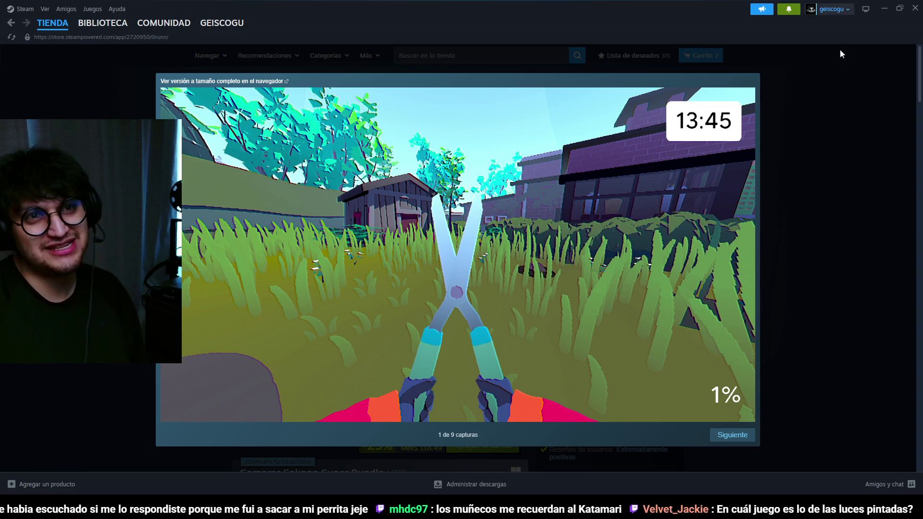
left_click(886, 11)
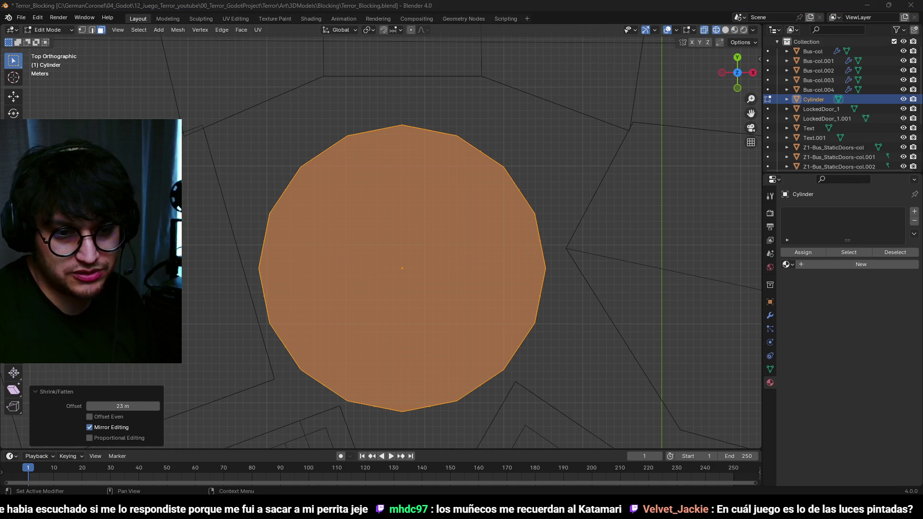
Step: Dismiss the notification panel and orbit to see the cylinder from the side
key("super+n")
key("Escape")
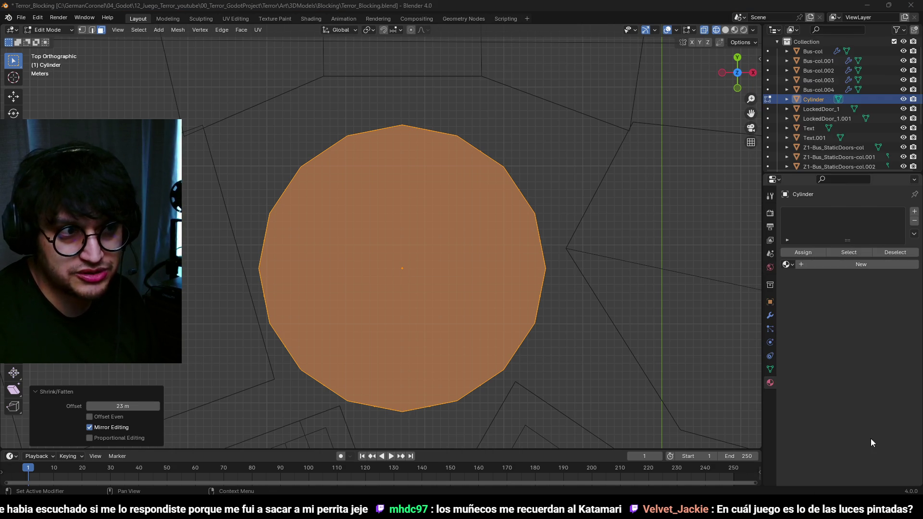
scroll(480, 257, "down", 2)
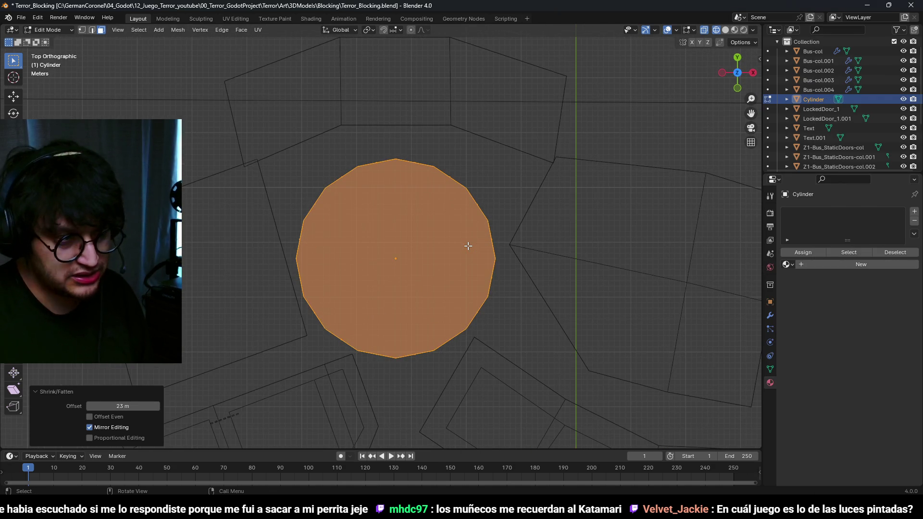
key("g")
left_click(540, 131)
mouse_move(540, 131)
left_mouse_down()
mouse_move(480, 186)
mouse_move(434, 285)
left_mouse_up()
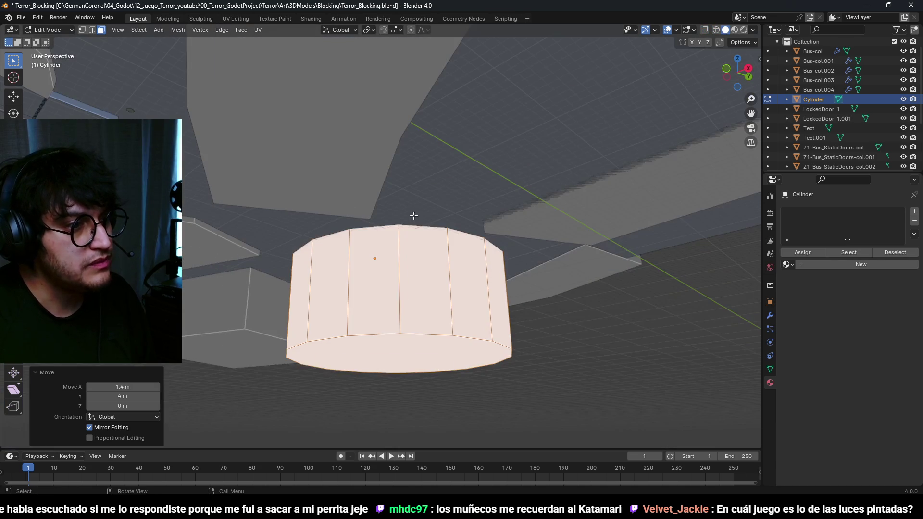
Step: Try moving the cylinder's bottom edge loop along Z, then undo the change
key("2")
left_click(407, 334)
right_click(407, 333)
left_click(407, 333, "alt")
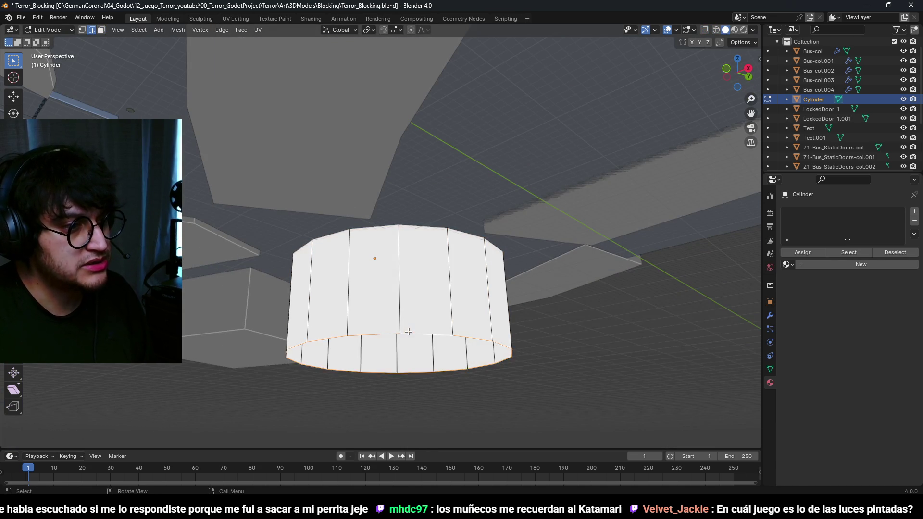
key("g")
key("z")
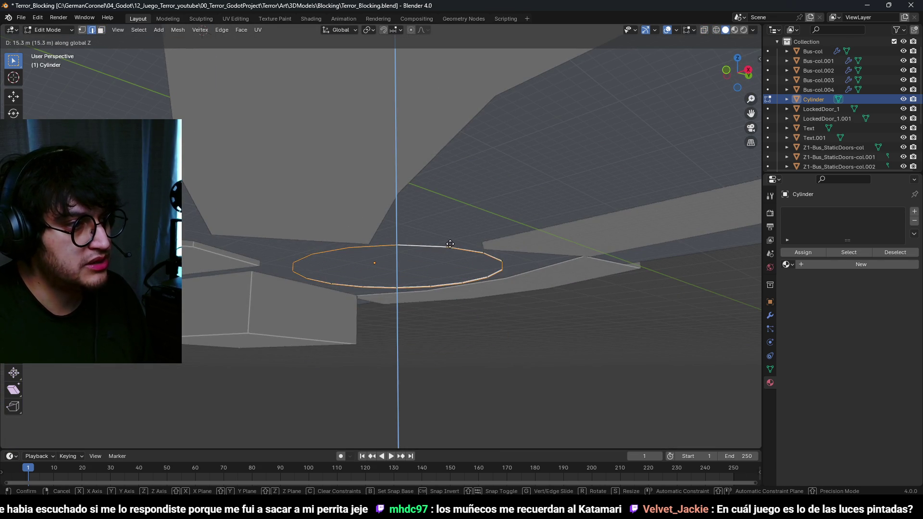
left_click(450, 241)
key("g")
key("z")
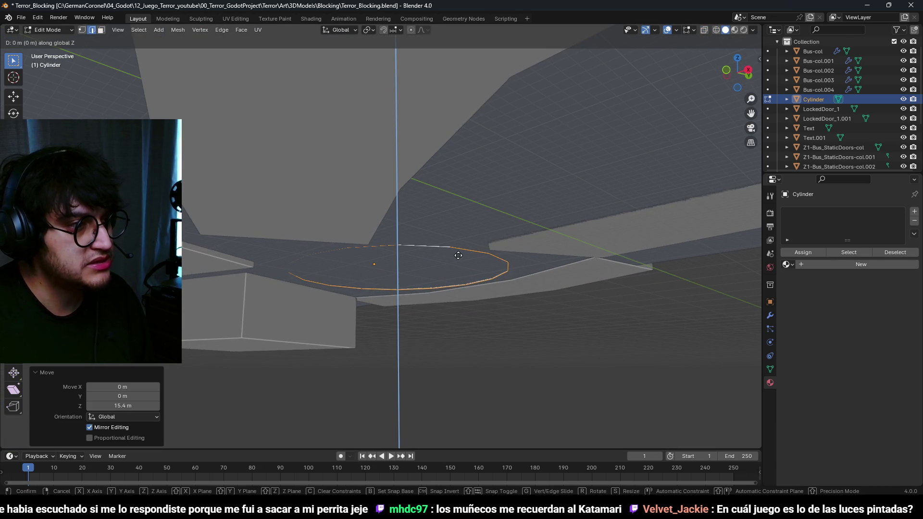
key("Escape")
key("ctrl+z")
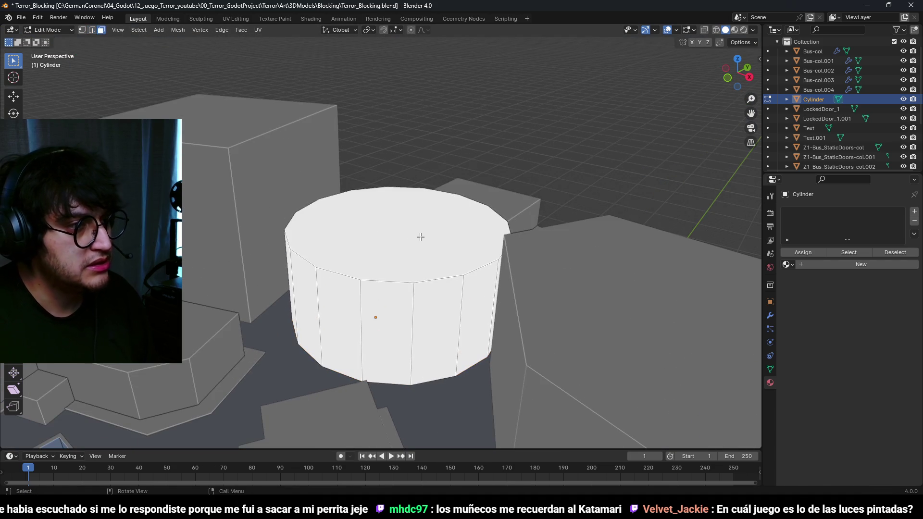
Step: Lower the cylinder's top face about 15 m, then a further 1 m, along Z
key("3")
key("g")
key("z")
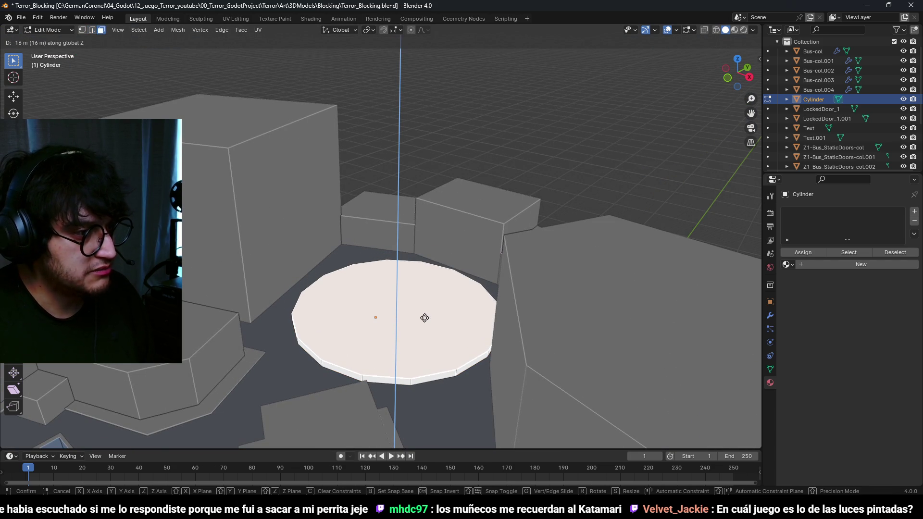
left_click(424, 317)
key("g")
key("z")
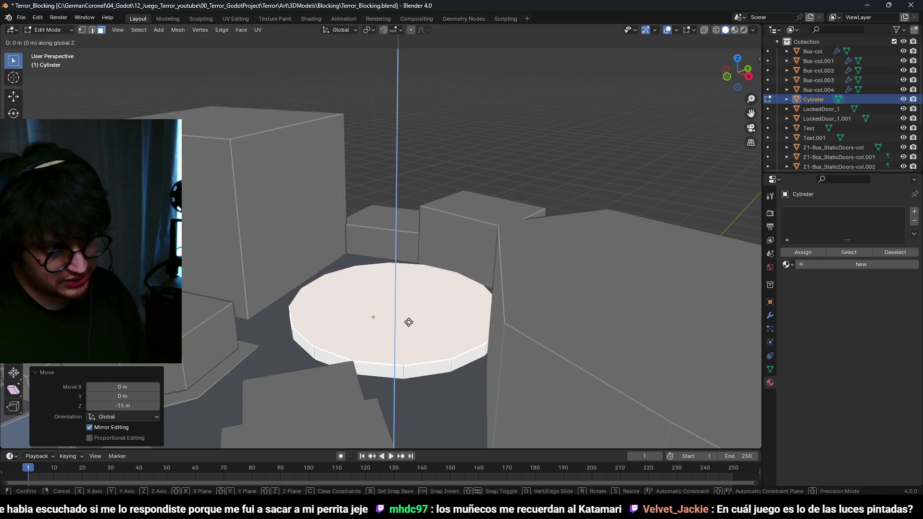
left_click(413, 328)
key("g")
key("z")
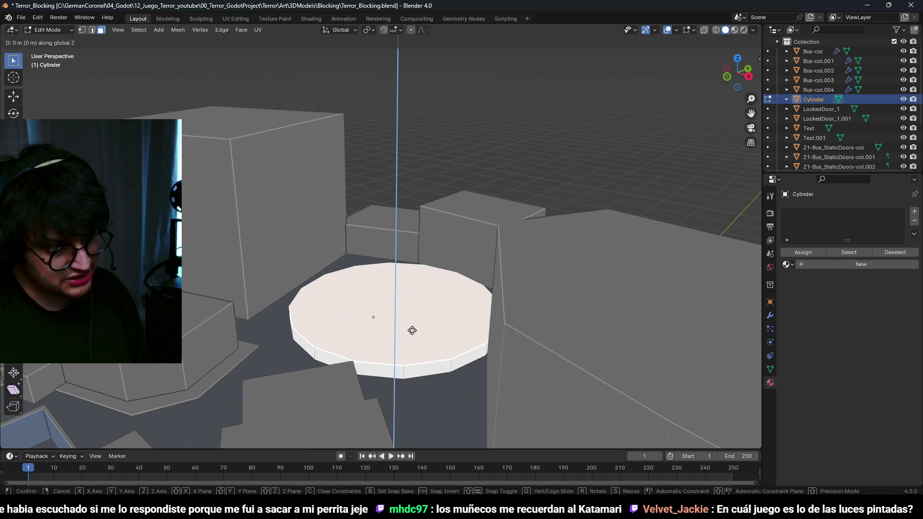
key("Escape")
Step: Zoom around in top view to check the flattened plaza disc
scroll(415, 336, "down", 5)
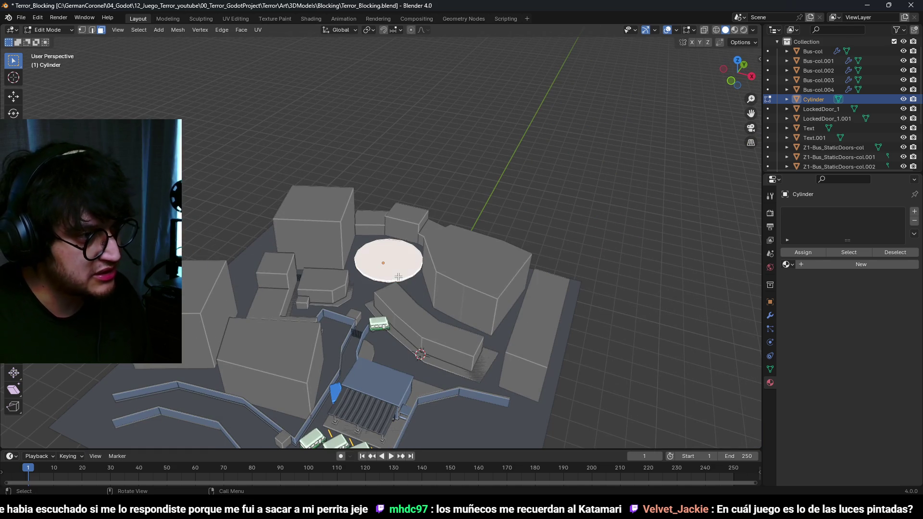
scroll(395, 286, "up", 3)
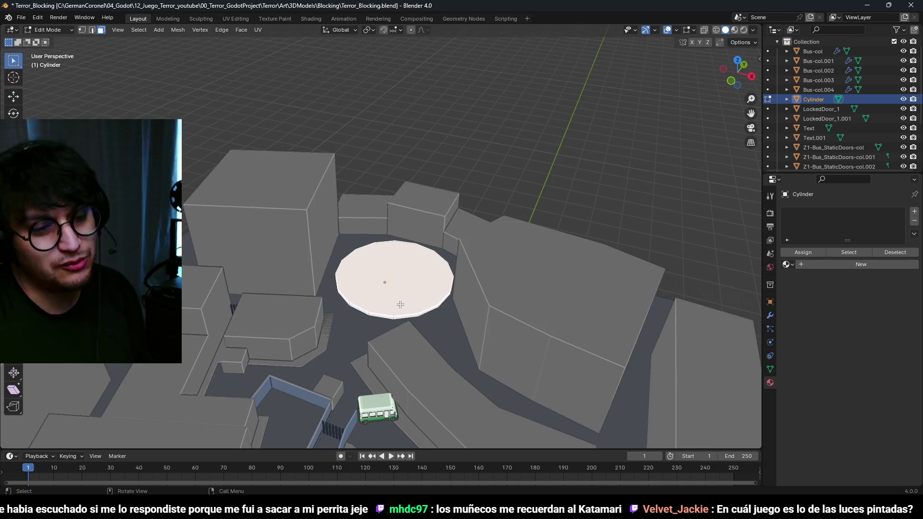
key("KP_7")
scroll(444, 235, "up", 2)
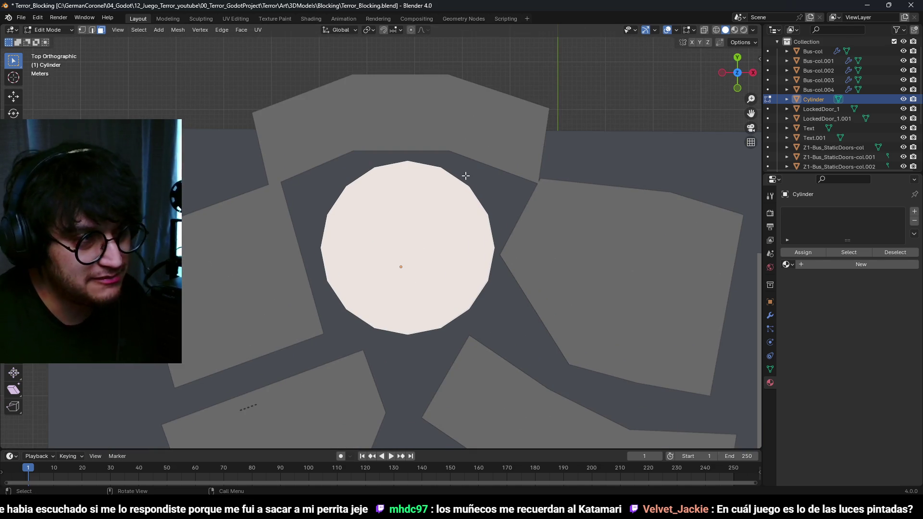
scroll(466, 176, "down", 1)
scroll(380, 221, "up", 3)
scroll(375, 288, "down", 4)
mouse_move(376, 287)
left_mouse_down()
mouse_move(382, 327)
mouse_move(387, 145)
mouse_move(442, 182)
left_mouse_up()
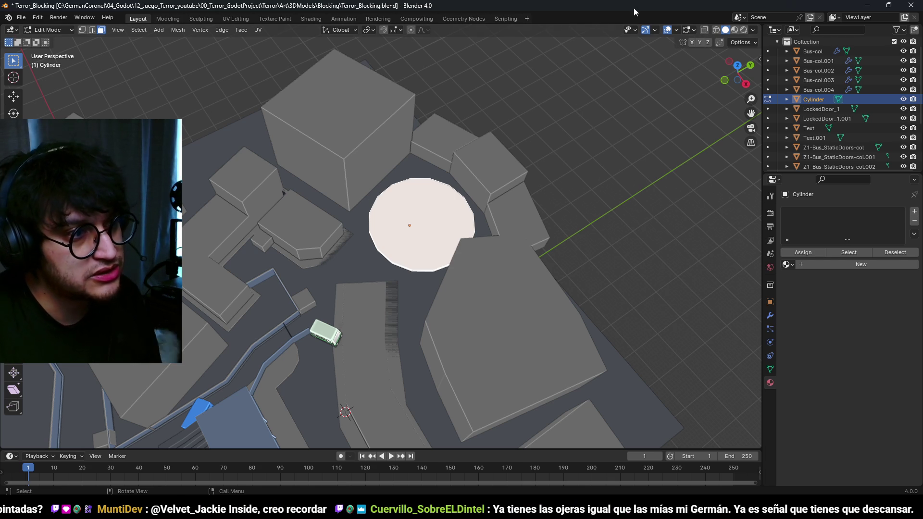
key("ctrl+Tab")
Step: Return the cylinder to Object Mode and assign it the ColorAtlas material
left_click(293, 283)
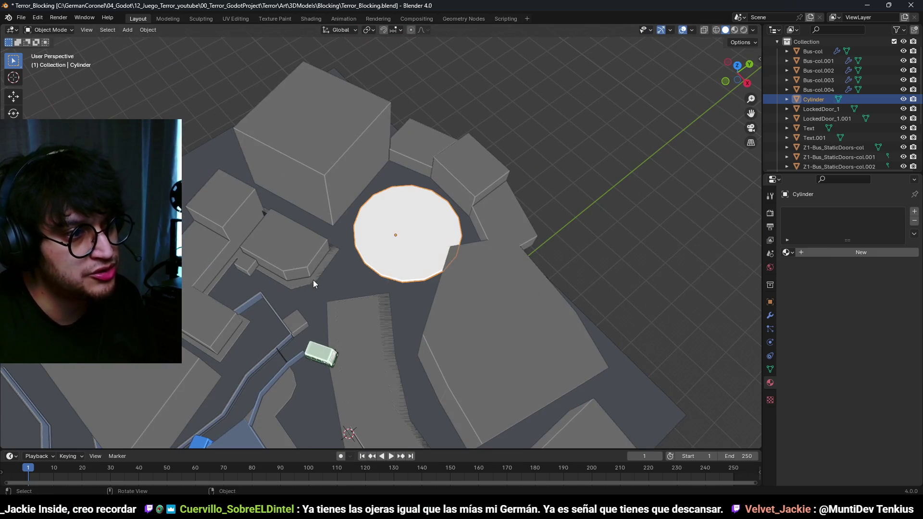
left_click(789, 264)
left_click(817, 274)
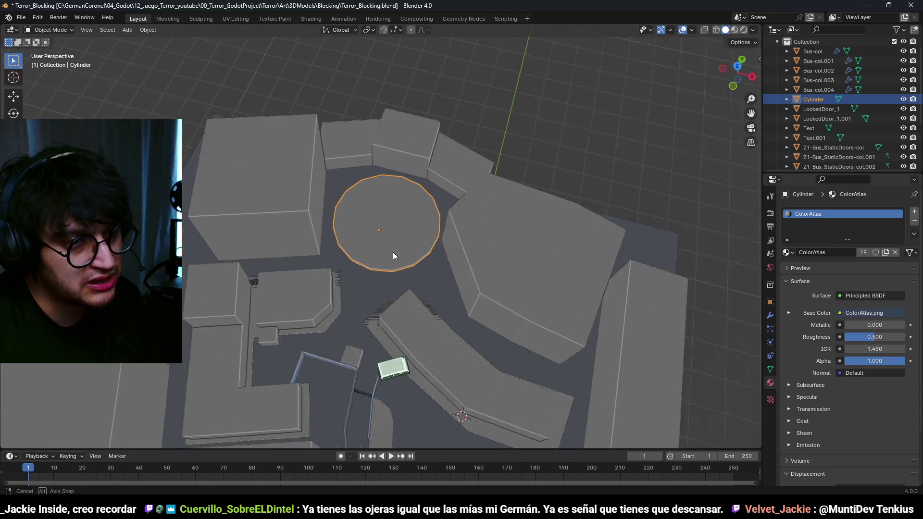
Step: Inspect the plaza disc in Edit Mode, then select the Z2-col building block
key("Tab")
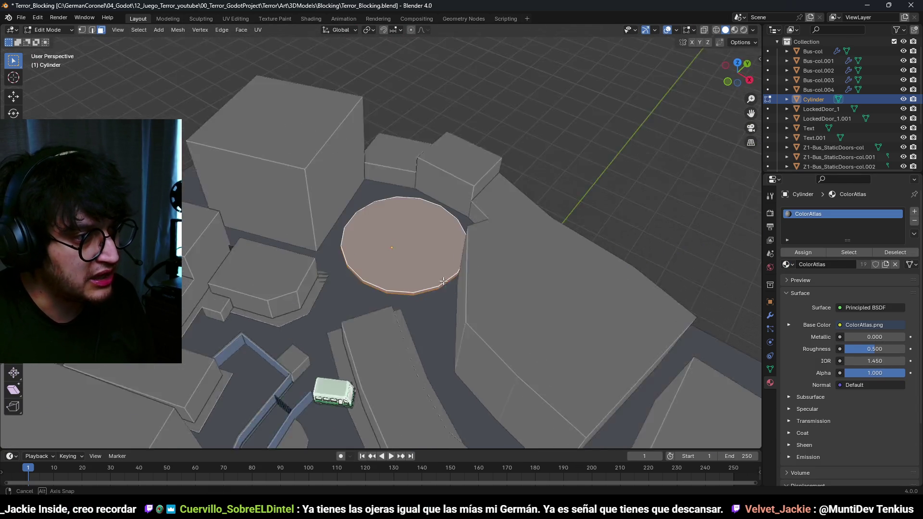
scroll(441, 278, "down", 3)
scroll(448, 250, "up", 4)
scroll(448, 250, "down", 3)
scroll(454, 266, "up", 3)
key("Tab")
left_click(430, 255)
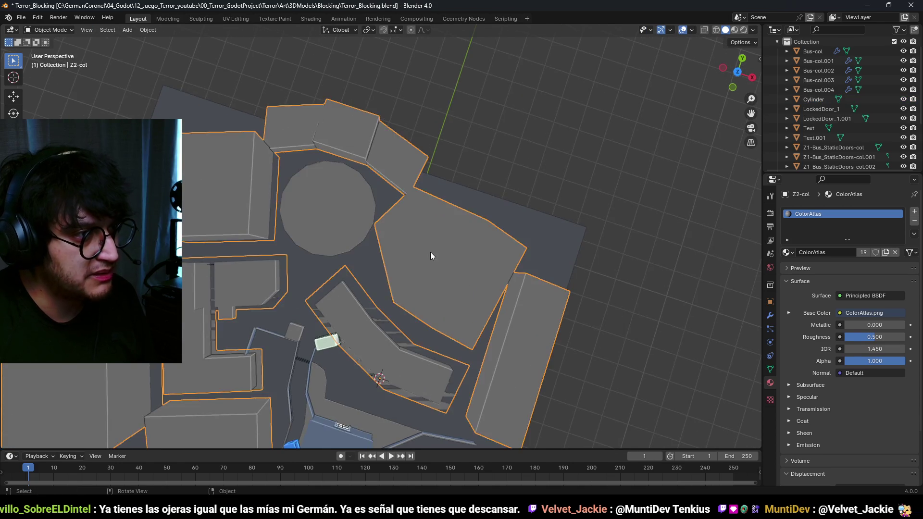
Step: Rotate one Z2-col building -15°, reposition it, then rotate it 25°
key("KP_7")
key("Tab")
key("l")
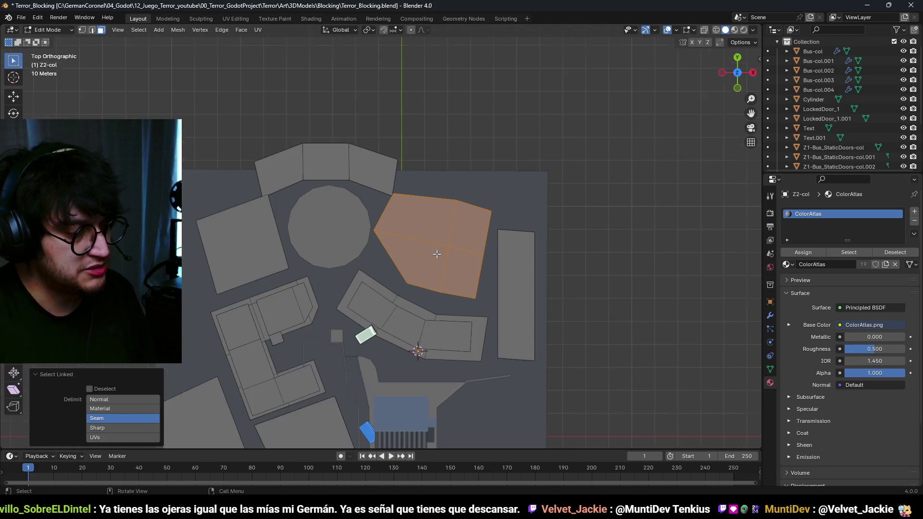
scroll(436, 254, "up", 2)
key("r")
left_click(540, 270)
key("g")
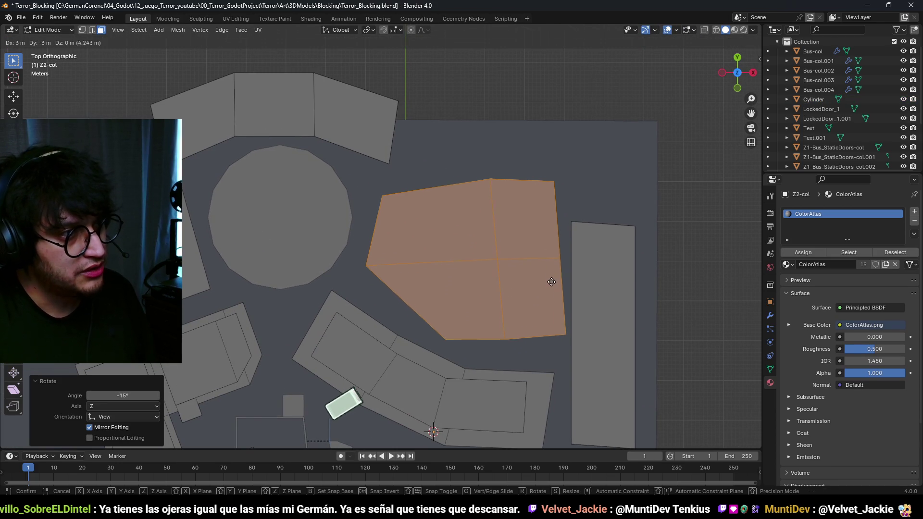
left_click(550, 276)
key("r")
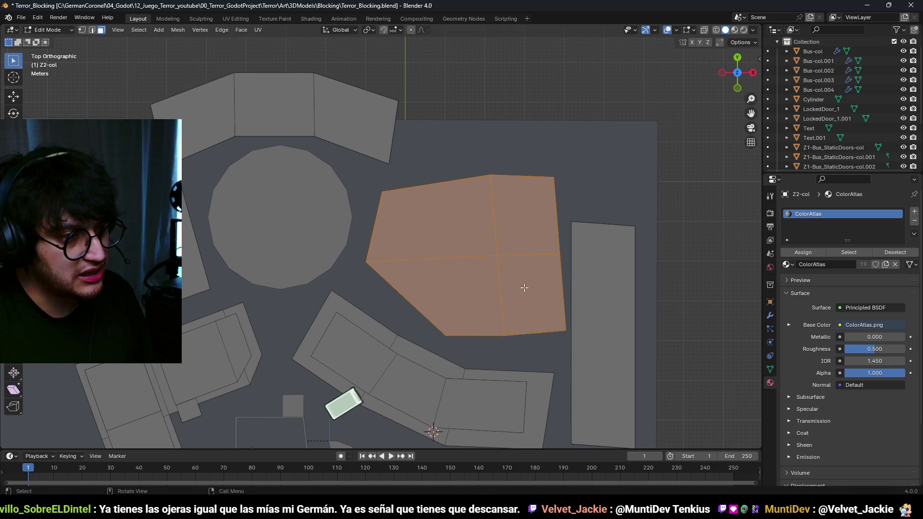
left_click(583, 328)
Step: In wireframe, move a corner vertex of the building
key("1")
key("z")
left_click(289, 214)
left_click(375, 211)
key("g")
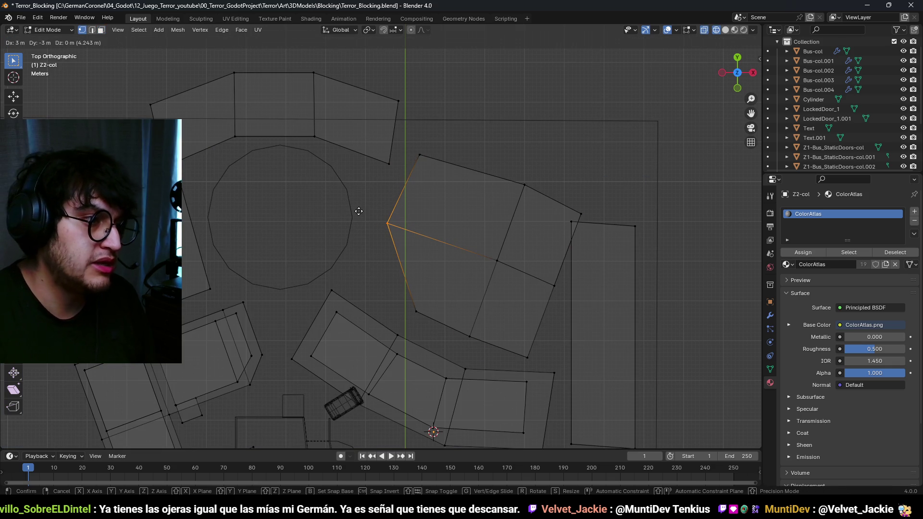
left_click(359, 211)
Step: Edge-slide the upper building's right two corners by 0.2
left_click_drag(421, 229, 375, 153)
scroll(427, 186, "up", 2)
key("g")
key("g")
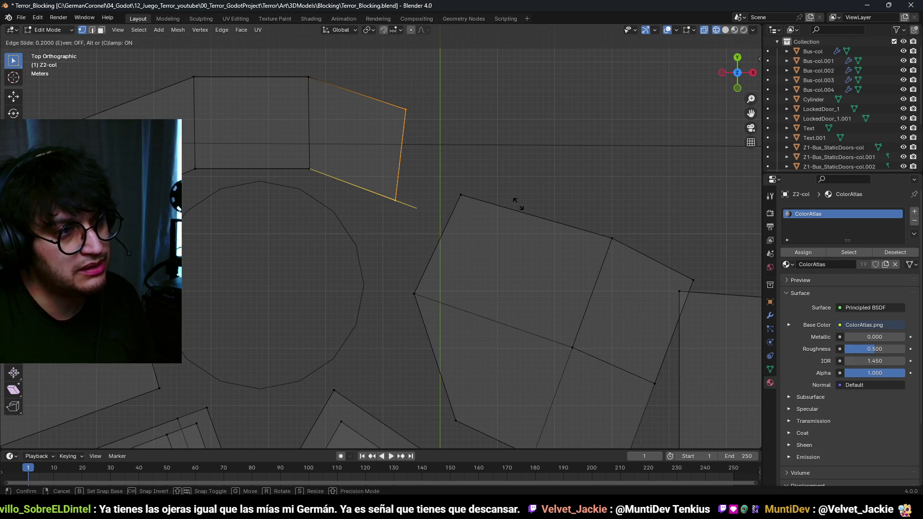
left_click(518, 203)
scroll(419, 214, "down", 2)
scroll(427, 233, "up", 2)
Step: Move a corner vertex of the tilted building and return to solid shading
left_click_drag(495, 237, 439, 200)
key("g")
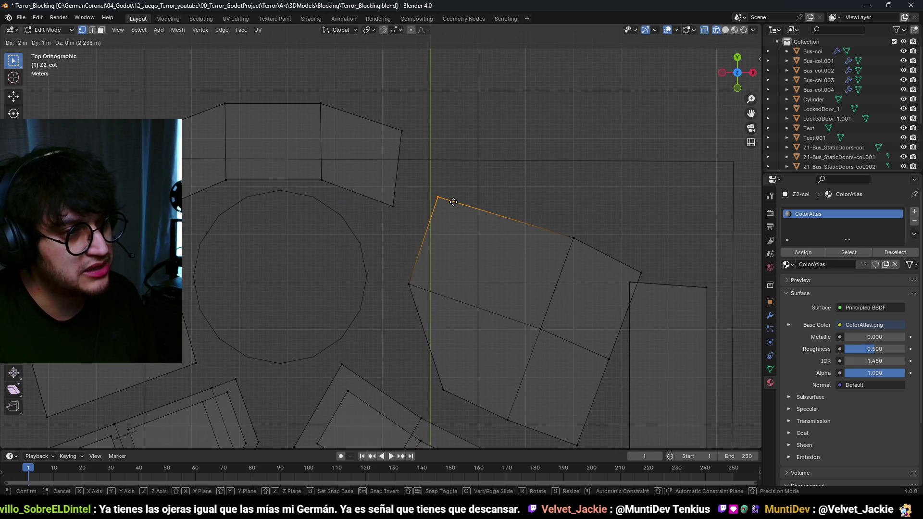
left_click(454, 202)
scroll(501, 247, "down", 3)
mouse_move(500, 247)
left_mouse_down()
mouse_move(423, 193)
mouse_move(276, 278)
mouse_move(444, 269)
mouse_move(311, 215)
mouse_move(382, 250)
left_mouse_up()
key("shift+z")
scroll(347, 242, "up", 4)
Step: Reselect the building mesh and edge-slide the small building's end edge in top view
key("Tab")
key("alt+a")
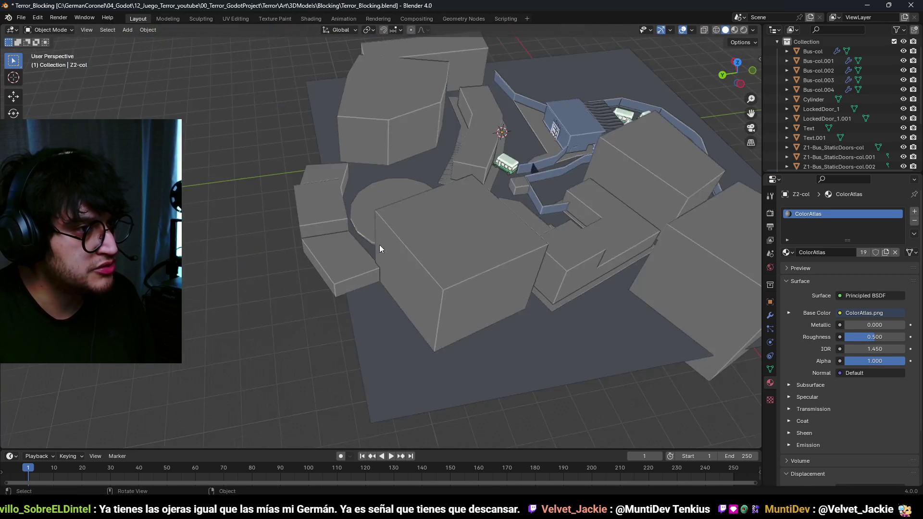
key("a")
key("Tab")
scroll(337, 251, "up", 2)
left_click(365, 268)
scroll(427, 301, "up", 3)
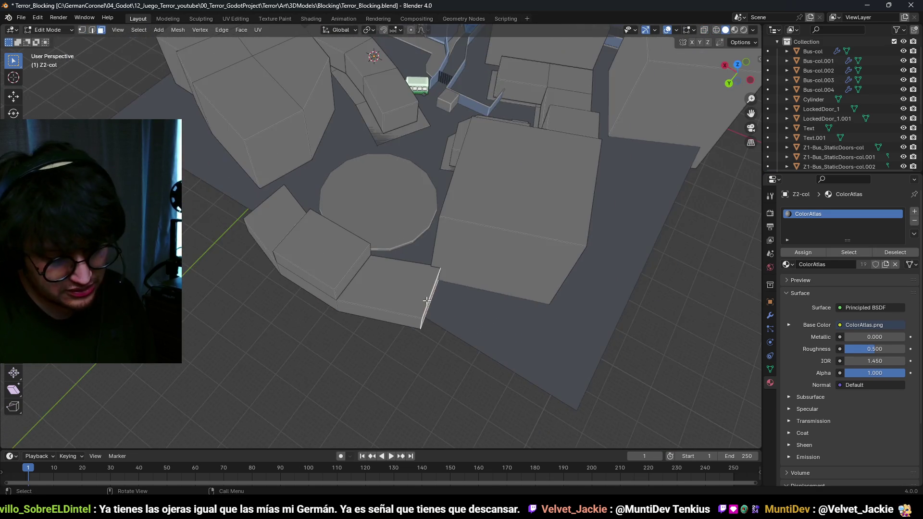
key("KP_7")
scroll(375, 268, "up", 3)
key("g")
key("g")
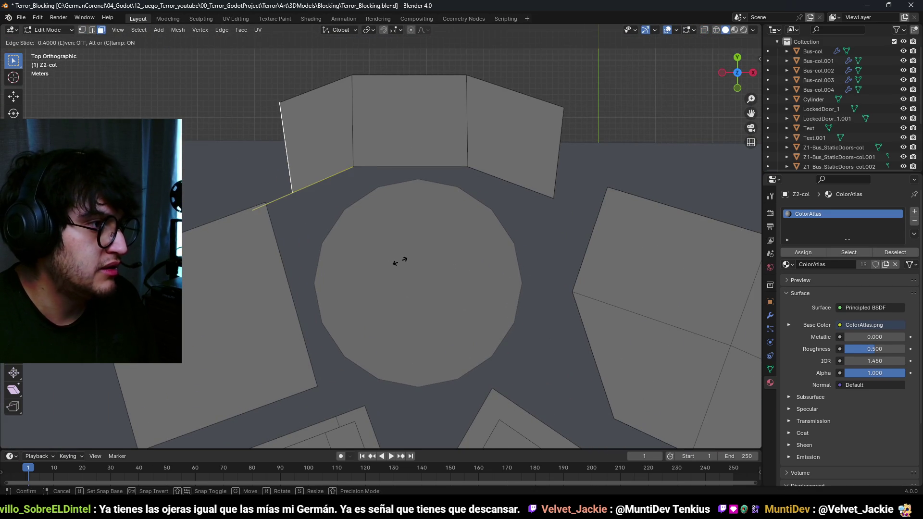
left_click(400, 260)
Step: Rotate the small building's selection 15°, cancelling the follow-up move
key("r")
left_click(448, 184)
key("g")
right_click(446, 191)
scroll(447, 190, "down", 2)
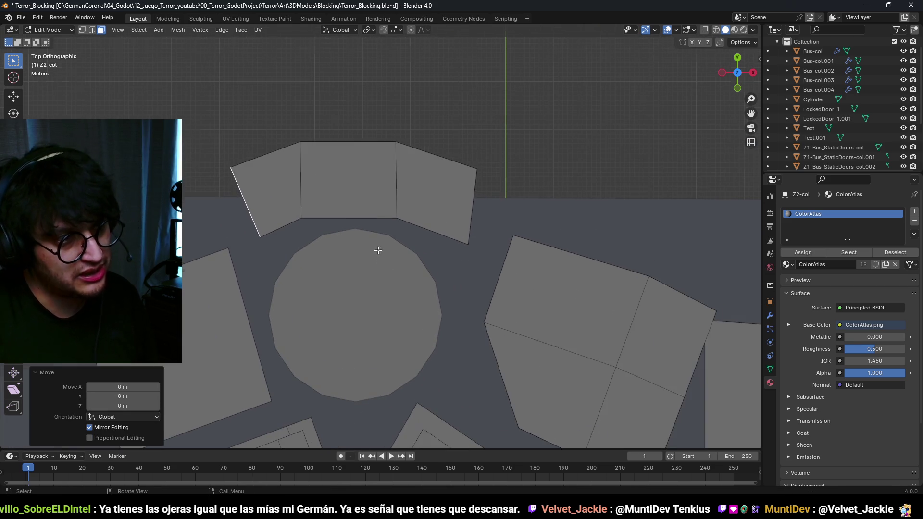
Step: With X-ray on, move the curved north building's left block edges, then check in perspective
left_click(303, 190)
key("g")
key("g")
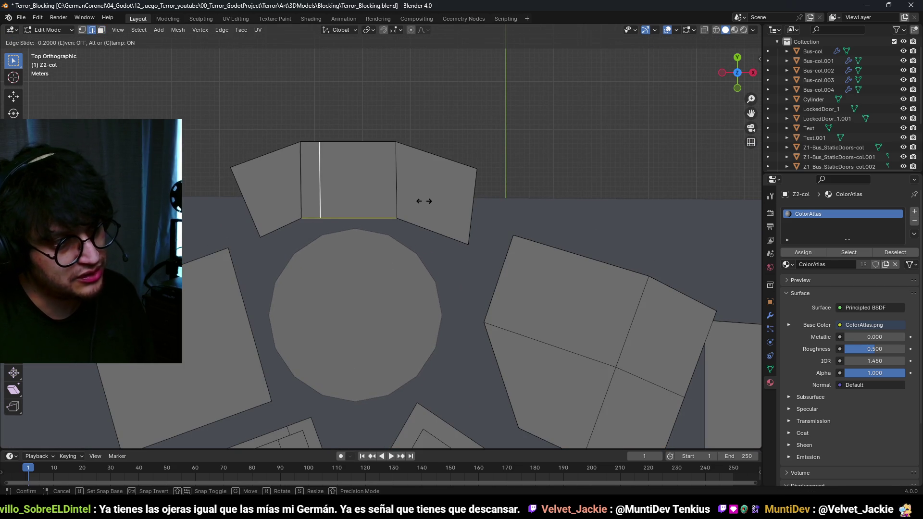
right_click(388, 226)
key("alt+z")
left_click_drag(317, 250, 304, 206)
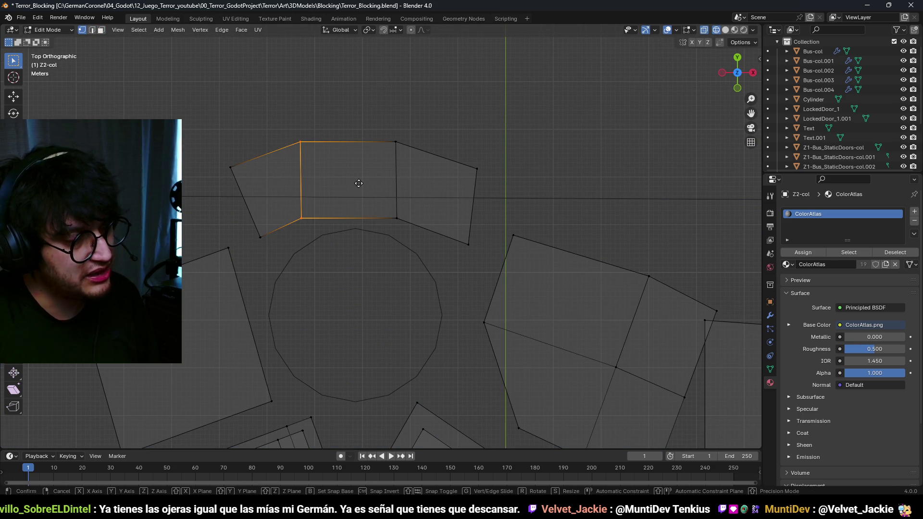
left_click(376, 174)
left_click(383, 145)
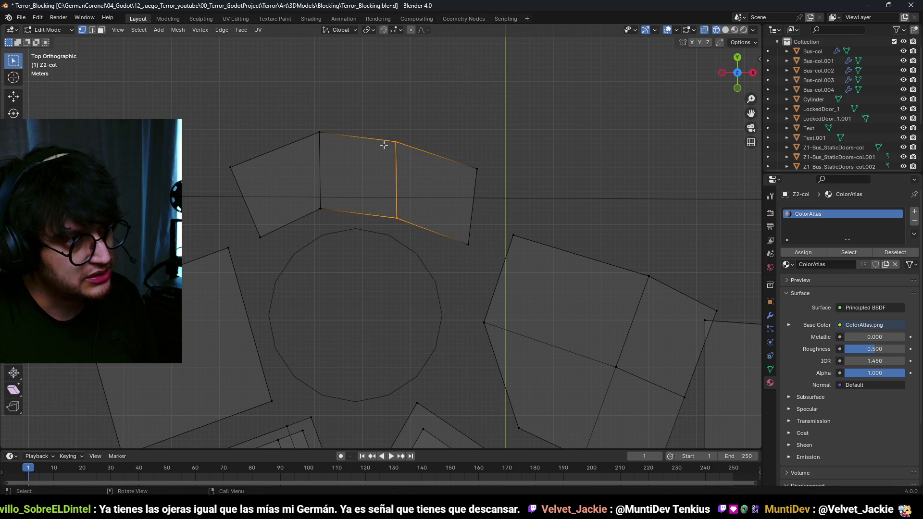
key("Tab")
key("alt+z")
mouse_move(341, 230)
left_mouse_down()
mouse_move(445, 227)
mouse_move(395, 218)
mouse_move(406, 210)
left_mouse_up()
Step: Move the whole curved north building 1 m on X and 3 m on Y
key("KP_7")
key("Tab")
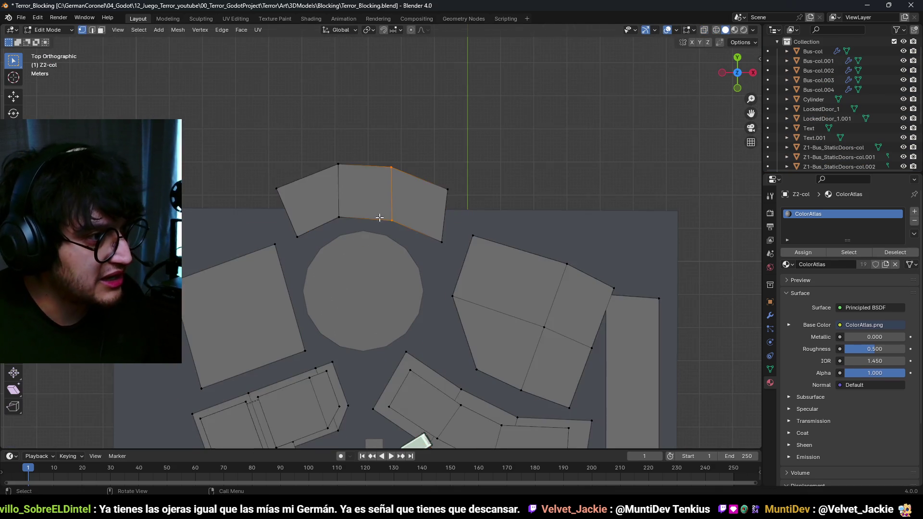
left_click(392, 213)
key("ctrl+l")
key("g")
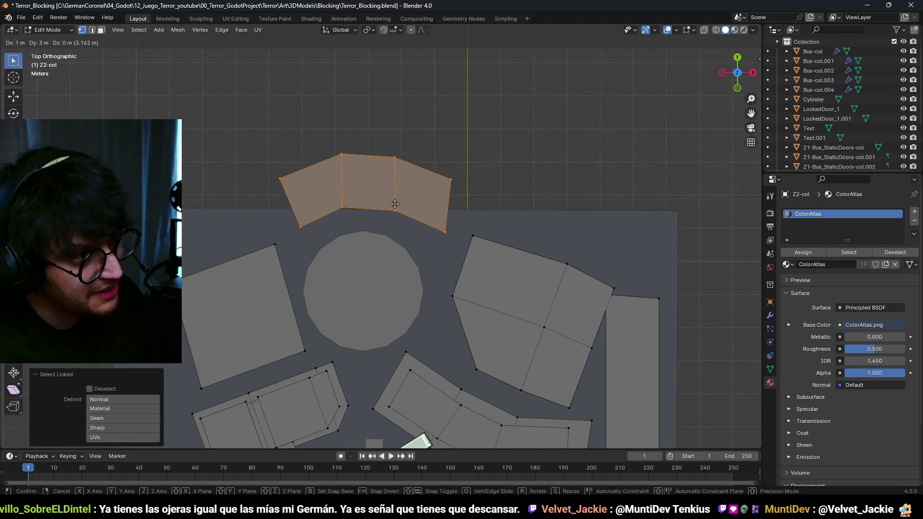
left_click(394, 201)
scroll(408, 279, "down", 2)
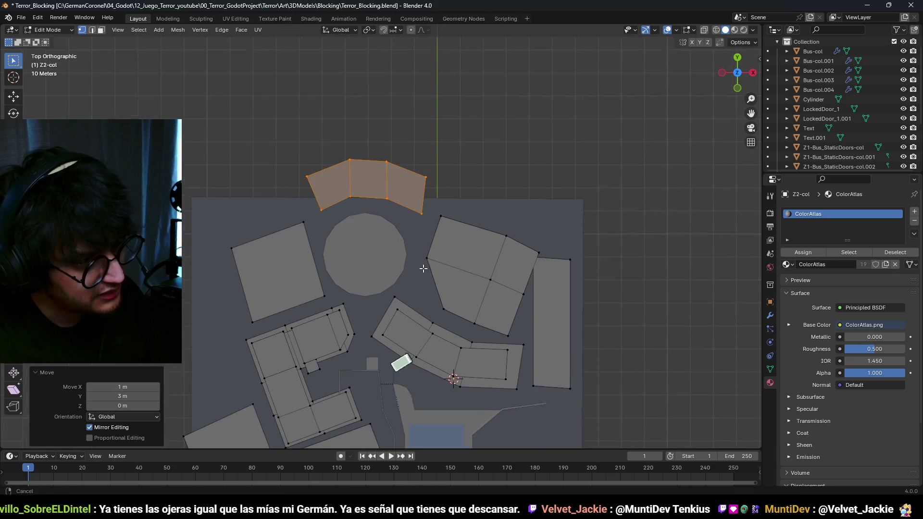
scroll(411, 230, "up", 2)
scroll(411, 229, "down", 3)
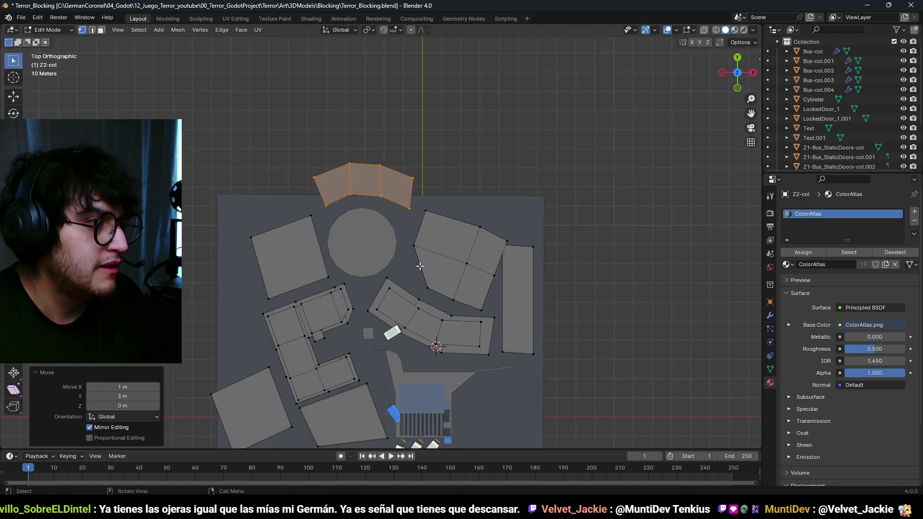
scroll(401, 244, "up", 4)
scroll(401, 245, "down", 3)
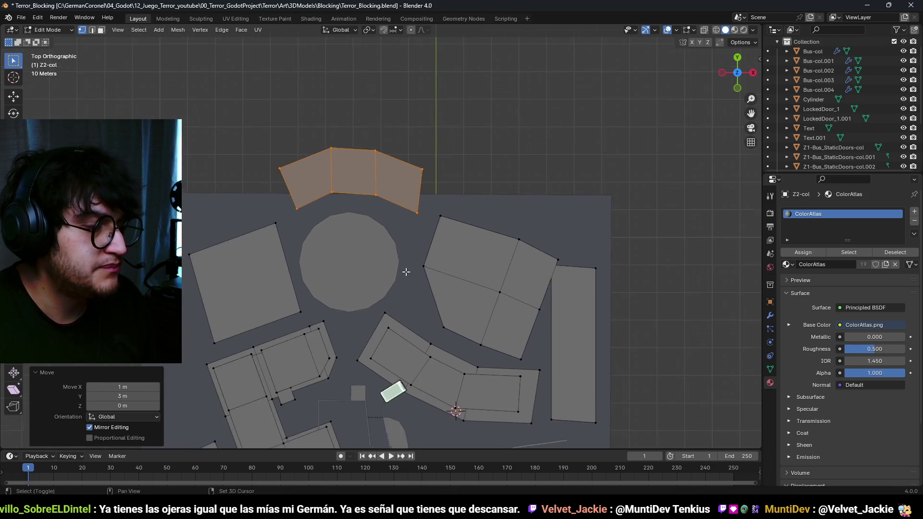
scroll(404, 251, "up", 3)
key("Tab")
Step: Move the plaza cylinder into its new spot among the surrounding buildings
left_click(345, 253)
key("g")
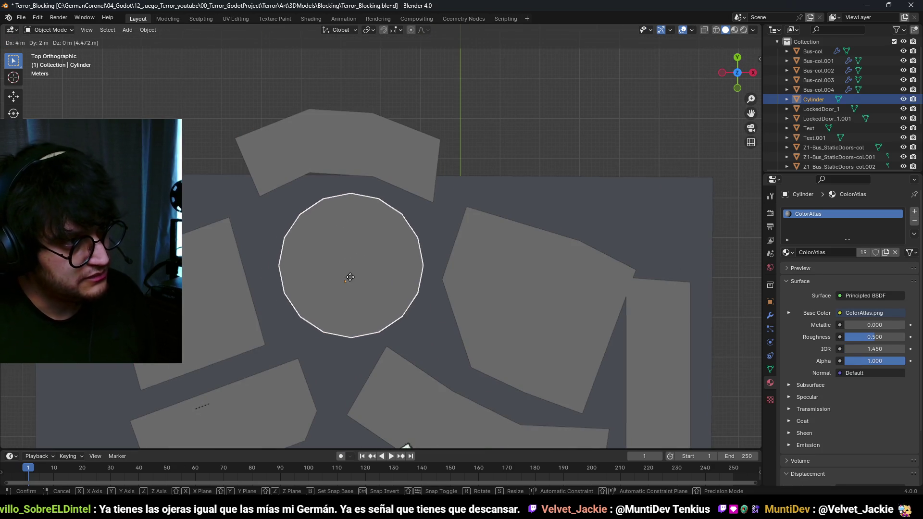
left_click(349, 279)
key("a")
key("alt+a")
mouse_move(378, 240)
left_mouse_down()
mouse_move(303, 278)
mouse_move(288, 235)
mouse_move(420, 241)
mouse_move(428, 286)
mouse_move(321, 241)
mouse_move(386, 260)
left_mouse_up()
Step: In Edit Mode, inset the cylinder's top face by scaling it to 0.4
key("Tab")
scroll(420, 234, "up", 4)
key("e")
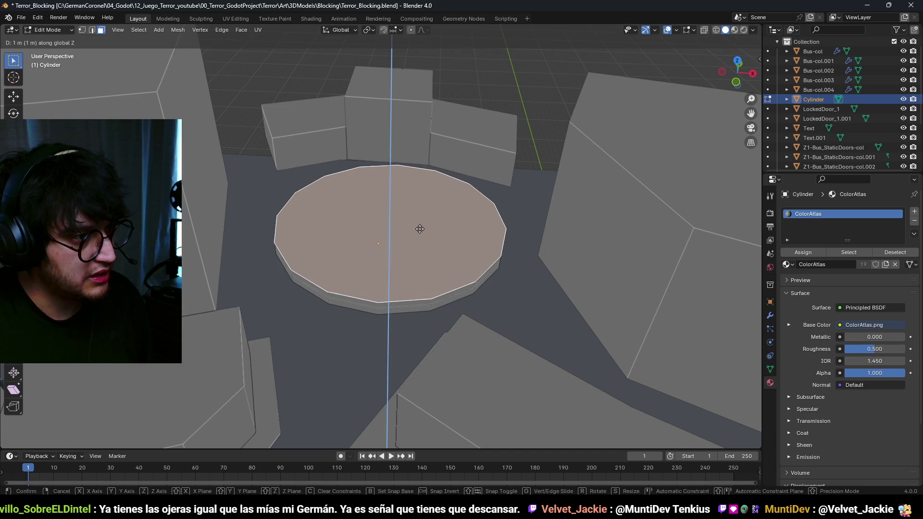
key("Escape")
key("s")
key("Escape")
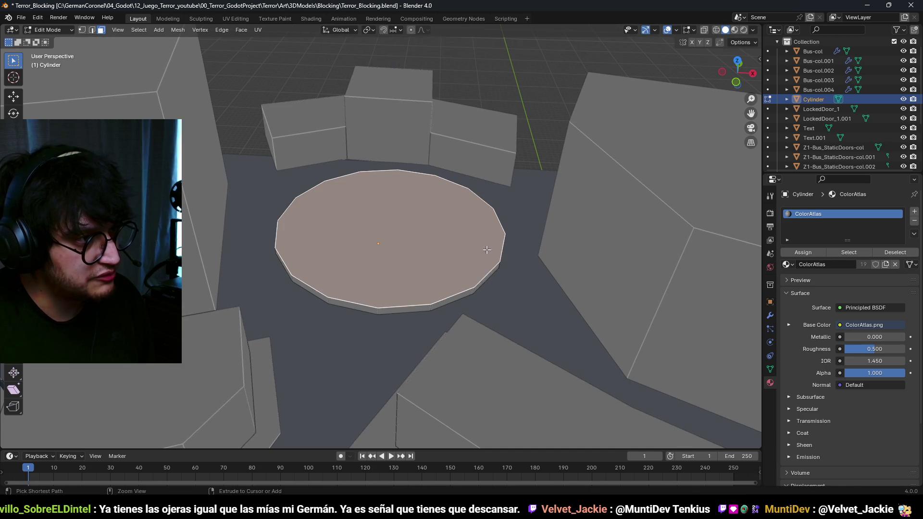
left_click(550, 271)
key("s")
left_click(442, 260)
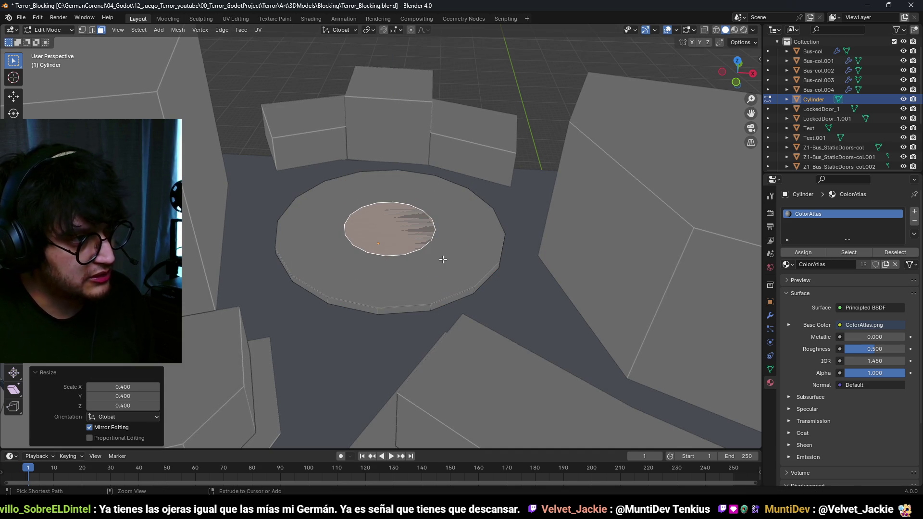
Step: Extrude the inner top face of the plaza cylinder upward
scroll(431, 268, "down", 3)
mouse_move(431, 264)
left_mouse_down()
mouse_move(462, 301)
mouse_move(387, 301)
mouse_move(409, 289)
mouse_move(399, 269)
mouse_move(418, 231)
left_mouse_up()
scroll(406, 252, "up", 5)
scroll(406, 253, "down", 5)
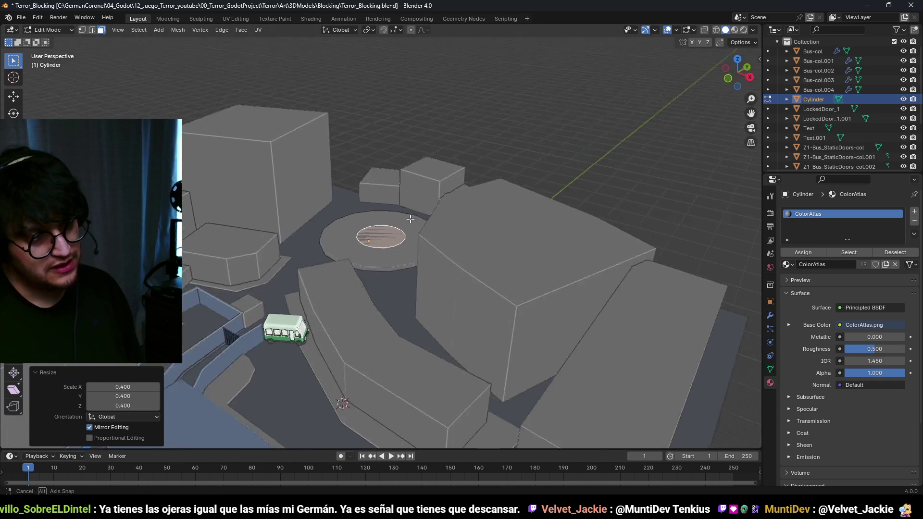
scroll(424, 223, "up", 5)
scroll(424, 223, "up", 2)
scroll(424, 224, "down", 4)
key("e")
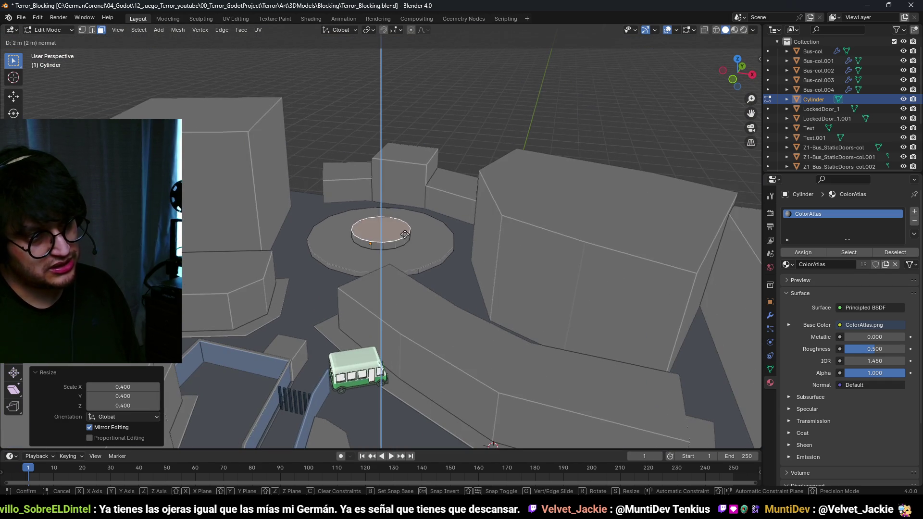
left_click(407, 174)
mouse_move(422, 195)
left_mouse_down()
mouse_move(453, 187)
mouse_move(417, 198)
mouse_move(342, 261)
mouse_move(408, 268)
mouse_move(437, 222)
mouse_move(433, 268)
left_mouse_up()
Step: Frame the cylinder's top face and add a cube at the 3D cursor
key("ctrl+Tab")
left_click(351, 255)
key("Tab")
key("KP_Decimal")
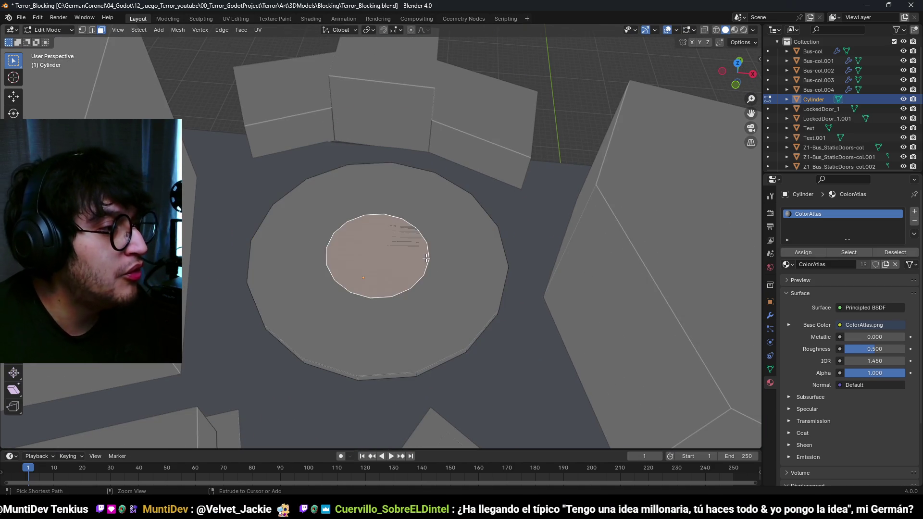
mouse_move(348, 280)
left_mouse_down()
mouse_move(439, 270)
mouse_move(390, 261)
left_mouse_up()
key("shift+a")
left_click(416, 278)
Step: Shrink the new cube and move its bottom edge loop along Z
scroll(403, 272, "up", 3)
key("KP_Decimal")
scroll(402, 271, "down", 3)
key("s")
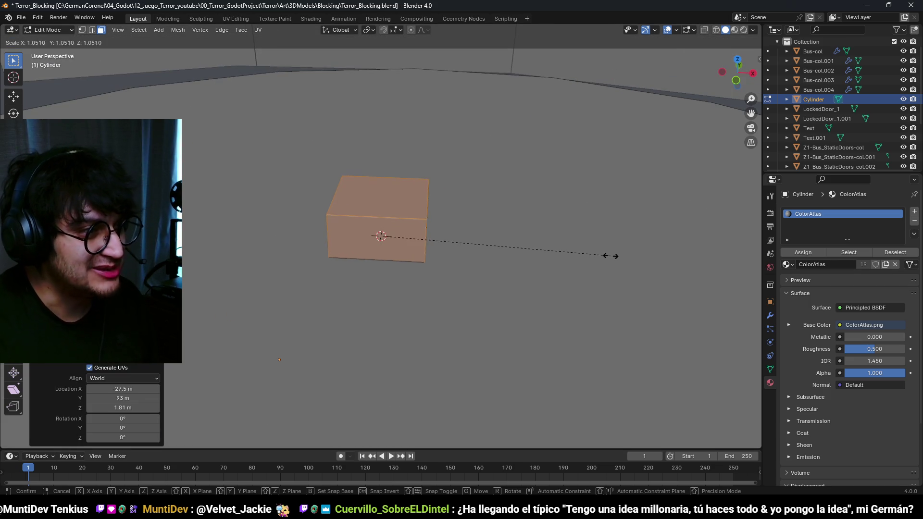
left_click(439, 236)
key("alt+z")
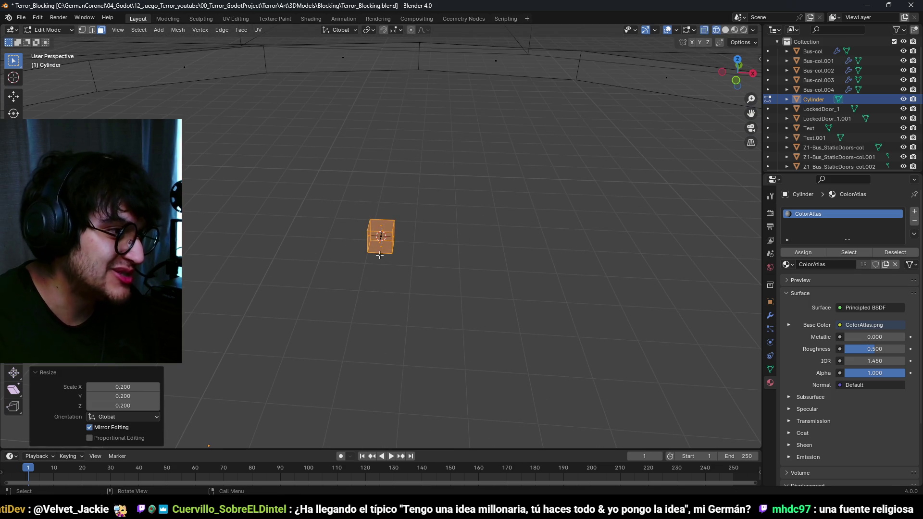
left_click(380, 249)
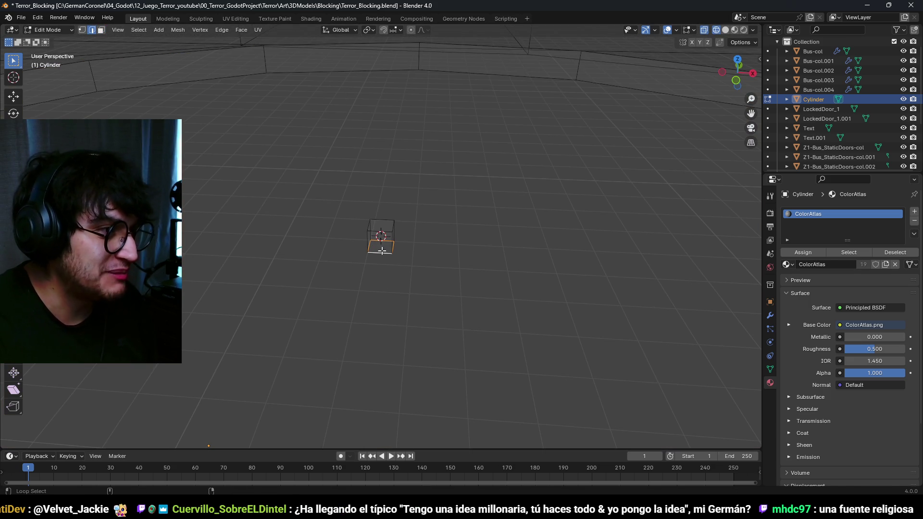
left_click(382, 251, "alt")
key("g")
key("z")
left_click(381, 250)
key("z")
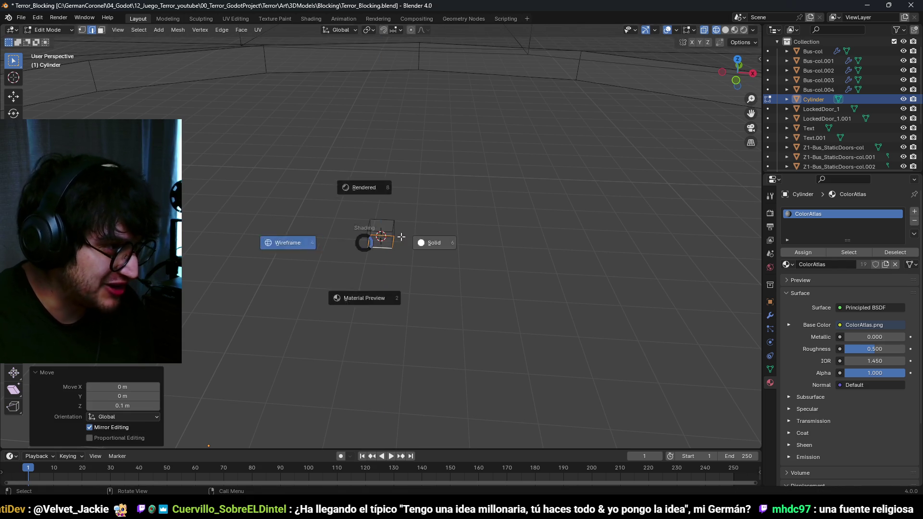
left_click(399, 225)
Step: Stretch the cube vertically into a 9 m tall column
key("g")
key("z")
left_click(419, 142)
scroll(419, 144, "down", 4)
scroll(419, 159, "up", 4)
Step: Add two close loop cuts forming a narrow band and raise its face 3 m
key("ctrl+r")
scroll(398, 186, "up", 1)
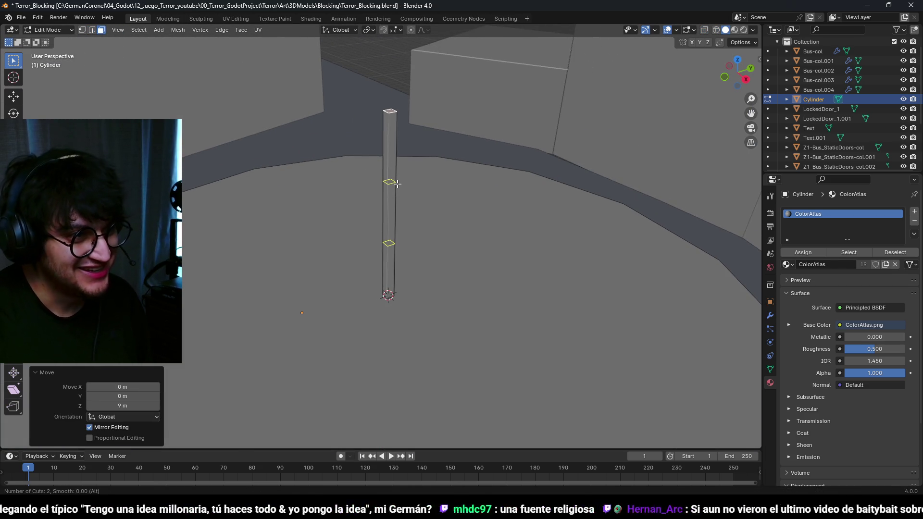
left_click(398, 185)
right_click(398, 186)
key("s")
key("z")
left_click(403, 187)
key("3")
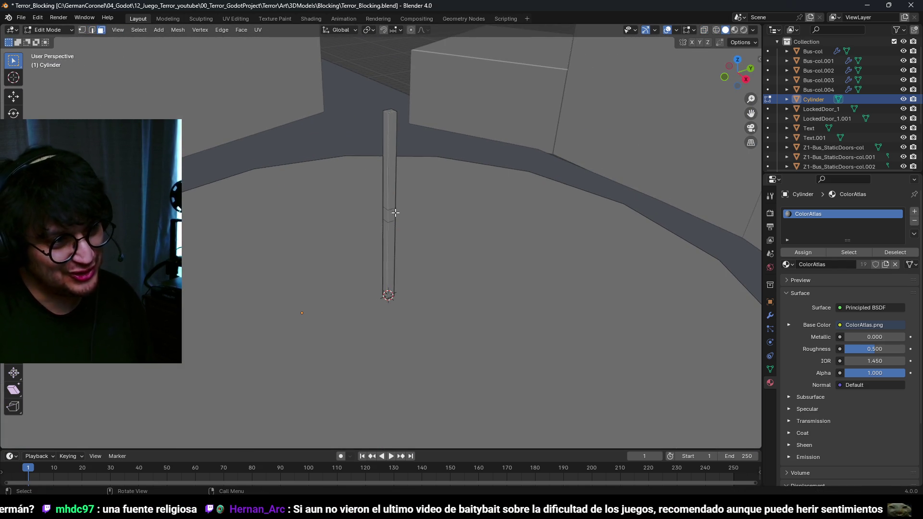
key("3")
left_click(392, 211)
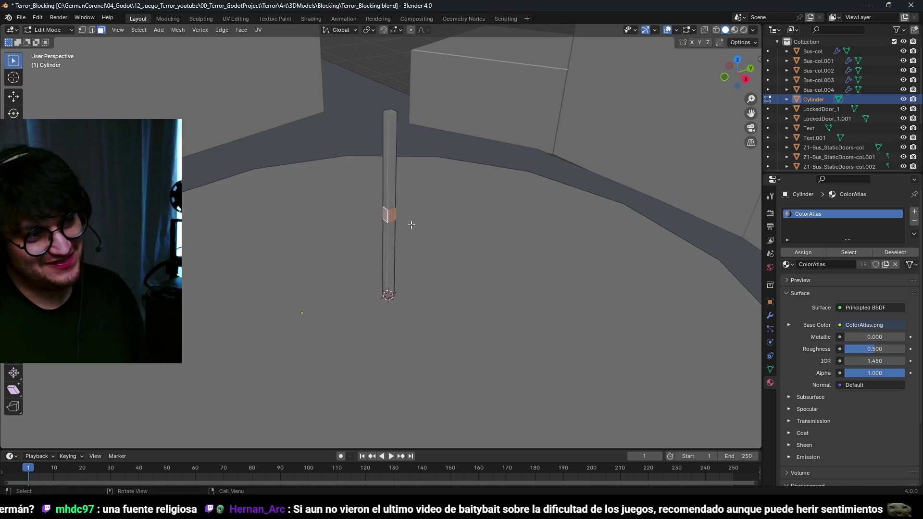
type("gz3")
key("Return")
Step: Thicken the whole column with shrink/fatten by 1 m, then reverse it with -1
left_click(396, 158)
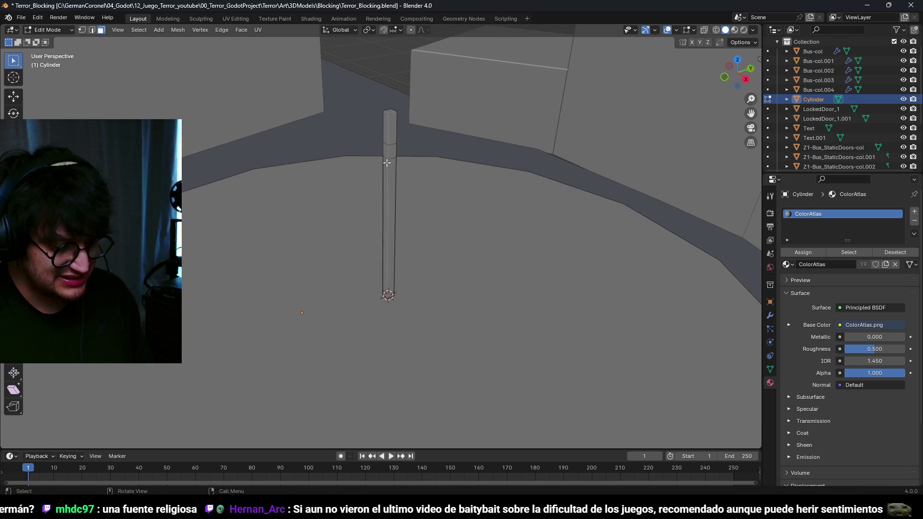
type("as1.8")
key("Return")
scroll(386, 159, "down", 5)
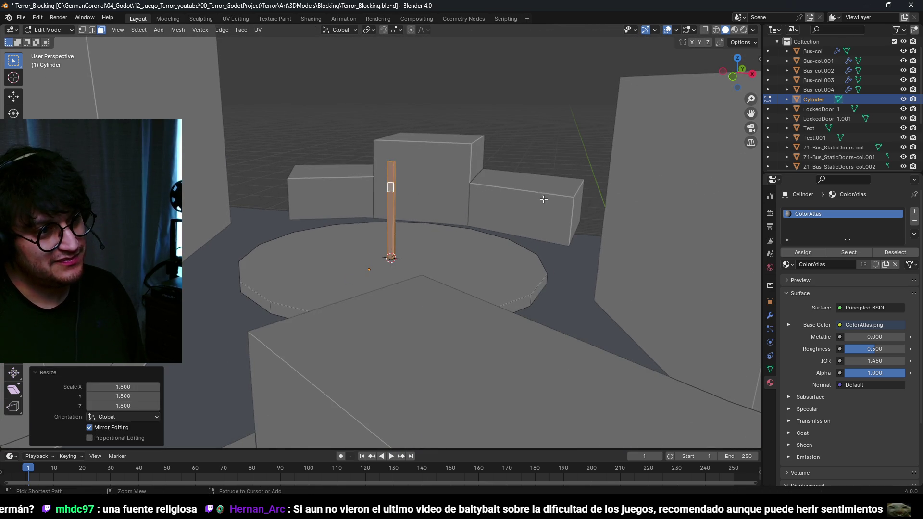
key("alt+s")
type("1")
key("Return")
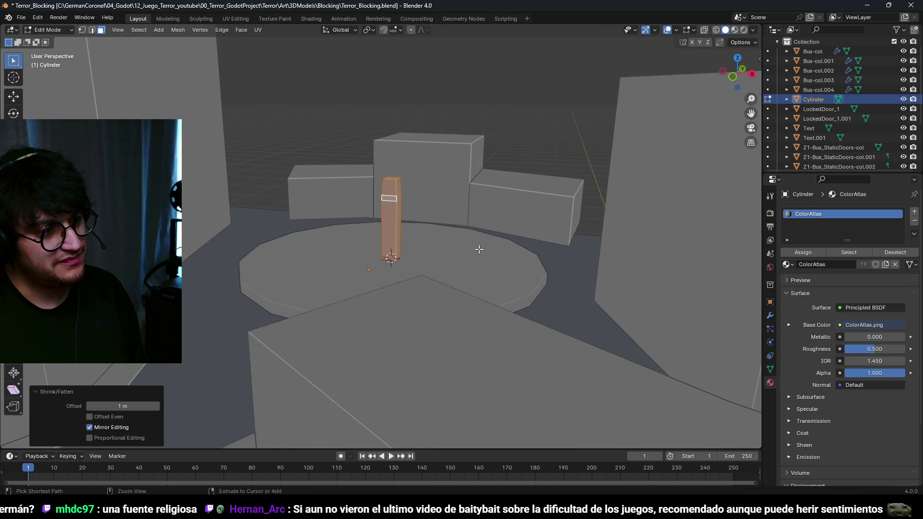
scroll(414, 232, "up", 4)
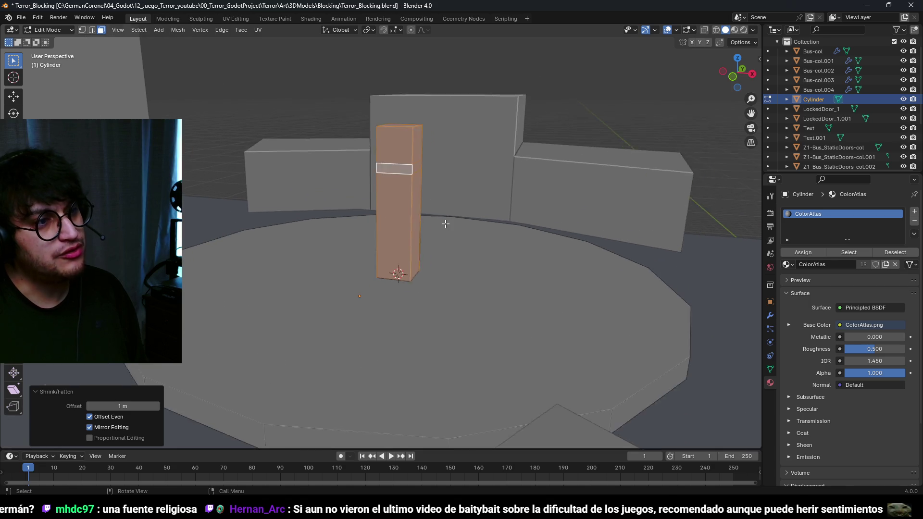
key("g")
key("z")
left_click(448, 225)
scroll(448, 226, "down", 5)
key("alt+s")
type("-1")
key("Return")
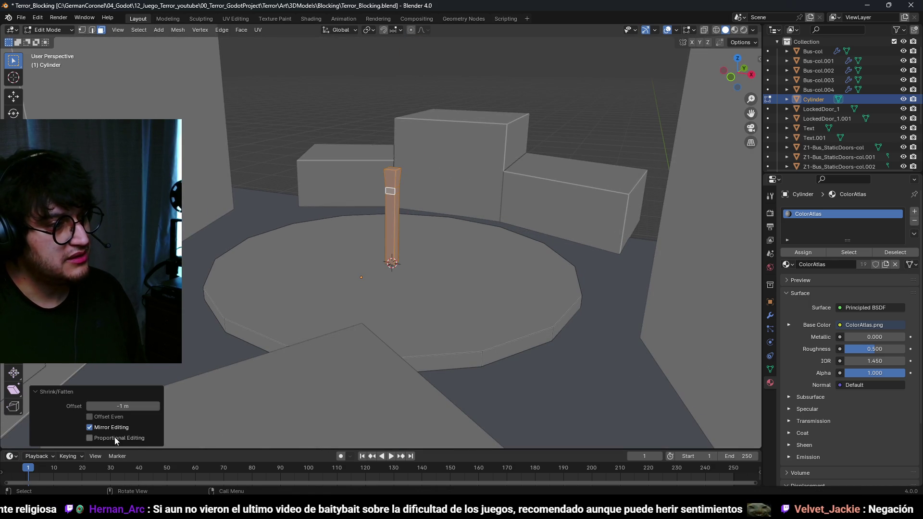
Step: Toggle Offset Even and reapply shrink/fatten at 1 then -1 for an even thickness
left_click(110, 417)
scroll(470, 261, "up", 2)
key("alt+s")
type("1")
key("Return")
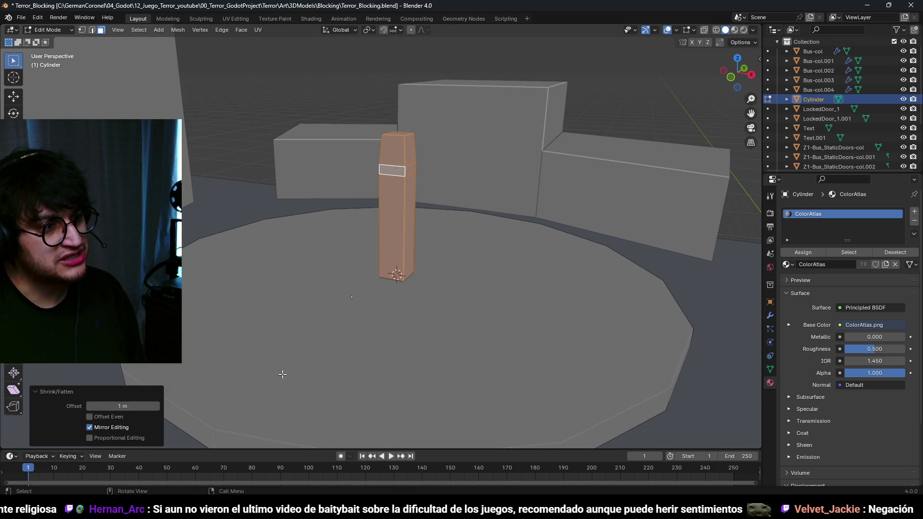
left_click(89, 417)
key("alt+s")
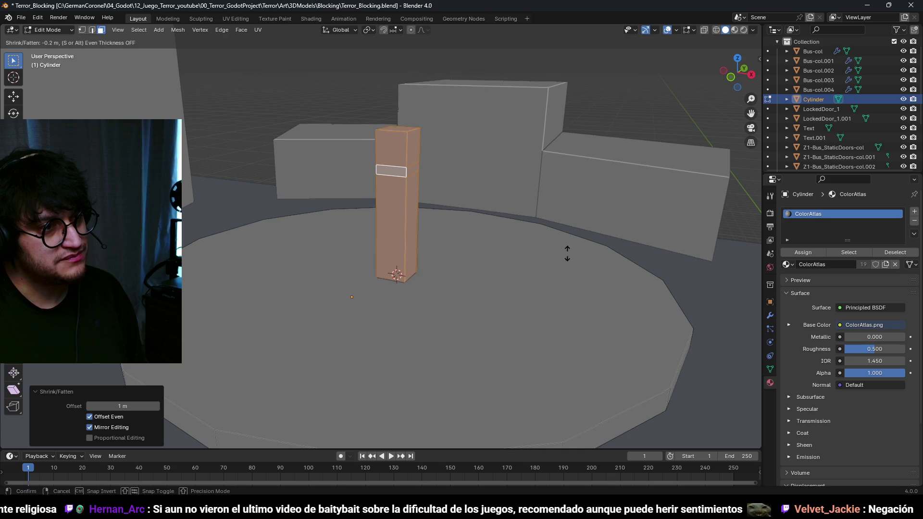
type("-1")
key("Return")
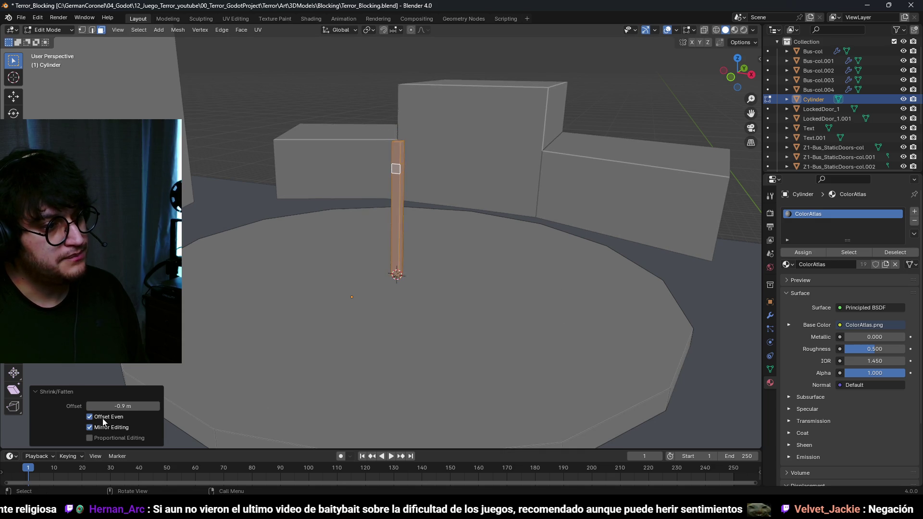
Step: Extrude a side face of the column 3 m, then 1 m more, to form the crossbar
scroll(435, 225, "up", 2)
left_click(413, 140)
type("e3")
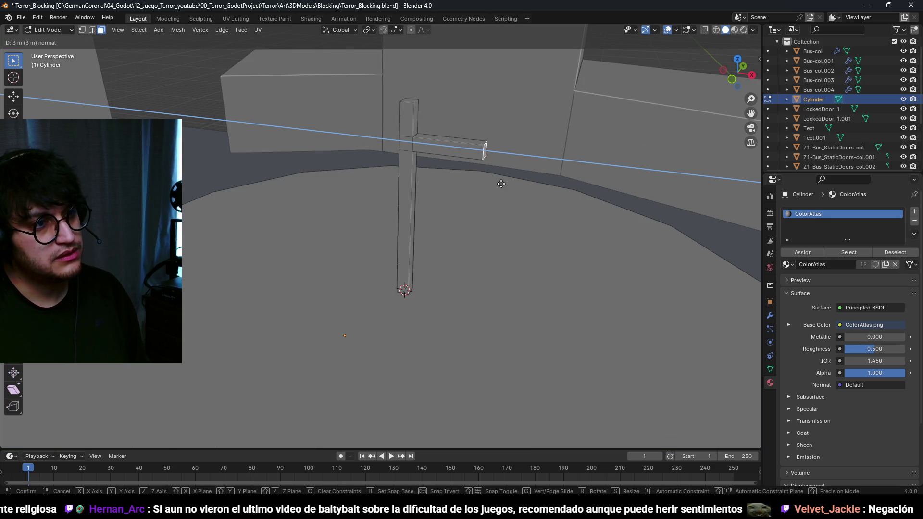
key("Return")
type("e1")
key("Return")
scroll(478, 165, "down", 3)
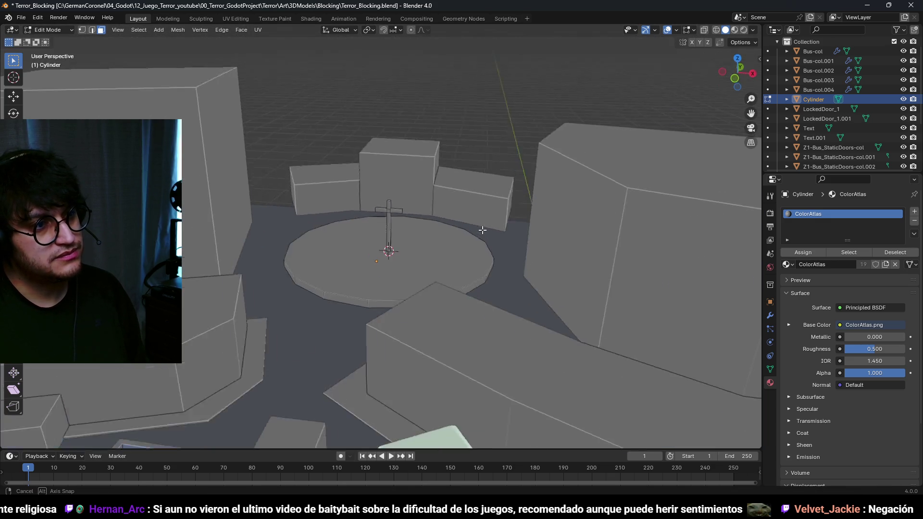
Step: Orbit out to view the finished cross on the plaza
left_click_drag(437, 219, 527, 234)
mouse_move(504, 262)
left_mouse_down()
mouse_move(479, 292)
mouse_move(314, 336)
mouse_move(409, 241)
mouse_move(495, 268)
left_mouse_up()
scroll(495, 268, "down", 4)
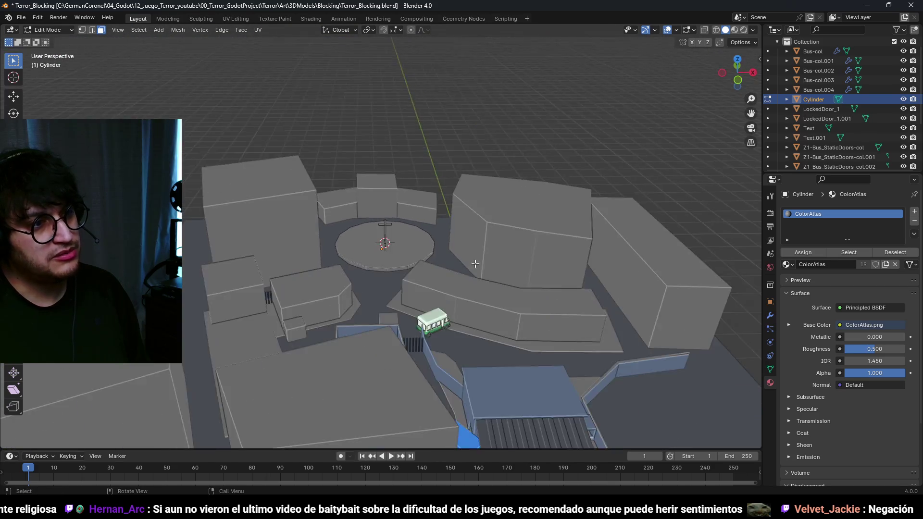
scroll(433, 217, "up", 6)
key("a")
key("KP_Decimal")
Step: Select only the cross piece with L and briefly check it in wireframe
key("alt+a")
key("l")
scroll(529, 236, "down", 3)
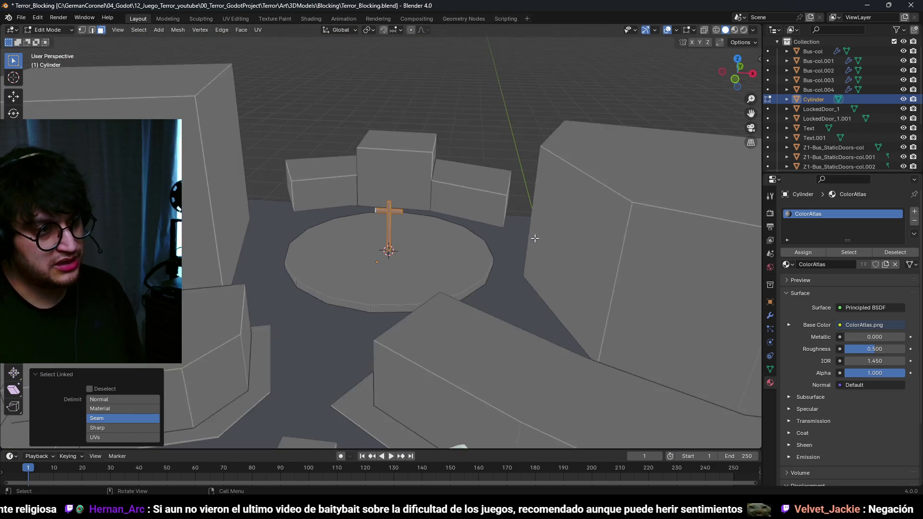
scroll(524, 236, "up", 4)
key("s")
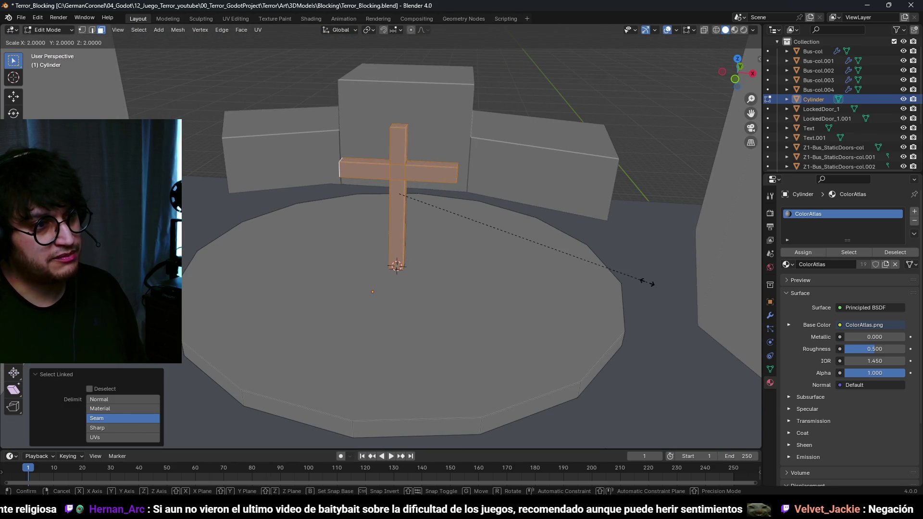
right_click(662, 284)
key("shift+z")
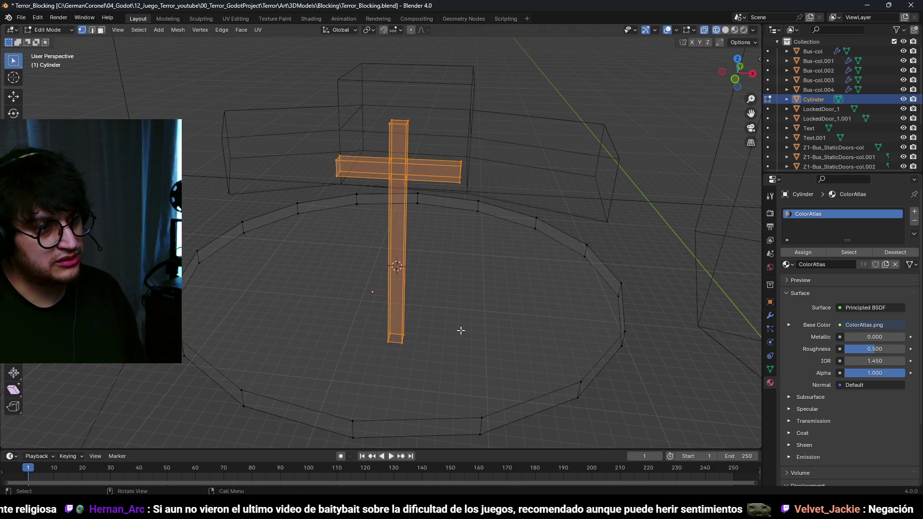
key("shift+z")
Step: Raise the post's bottom vertices 7 m along Z so the cross stands on the plaza
key("g")
key("z")
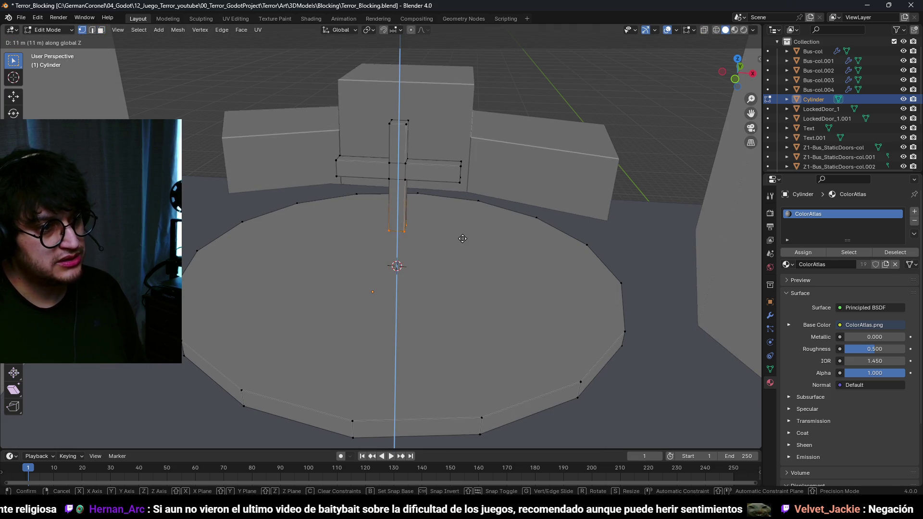
left_click(465, 272)
scroll(469, 272, "down", 4)
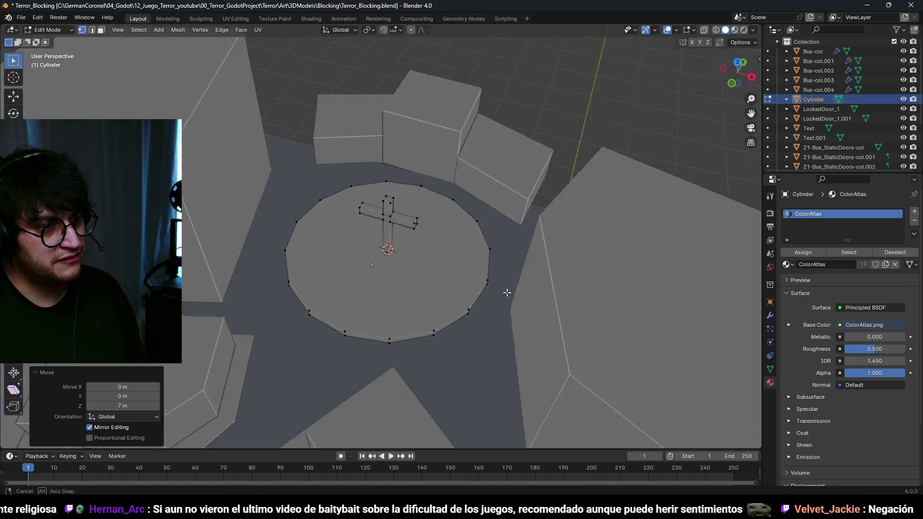
scroll(440, 209, "up", 4)
Step: Reselect the cross and rotate it 40° around the vertical Z axis
key("a")
key("alt+a")
key("l")
mouse_move(449, 205)
left_mouse_down()
mouse_move(519, 244)
mouse_move(518, 274)
mouse_move(548, 262)
left_mouse_up()
key("r")
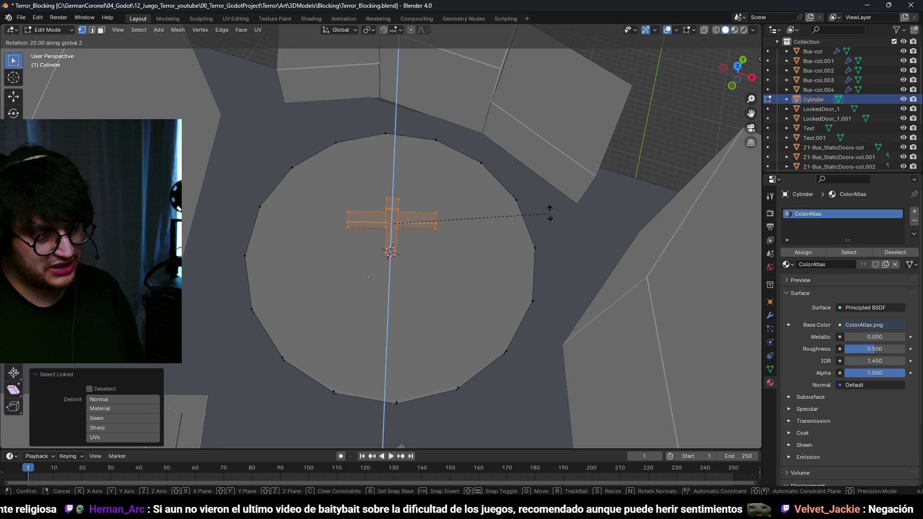
left_click(507, 171)
scroll(520, 386, "down", 2)
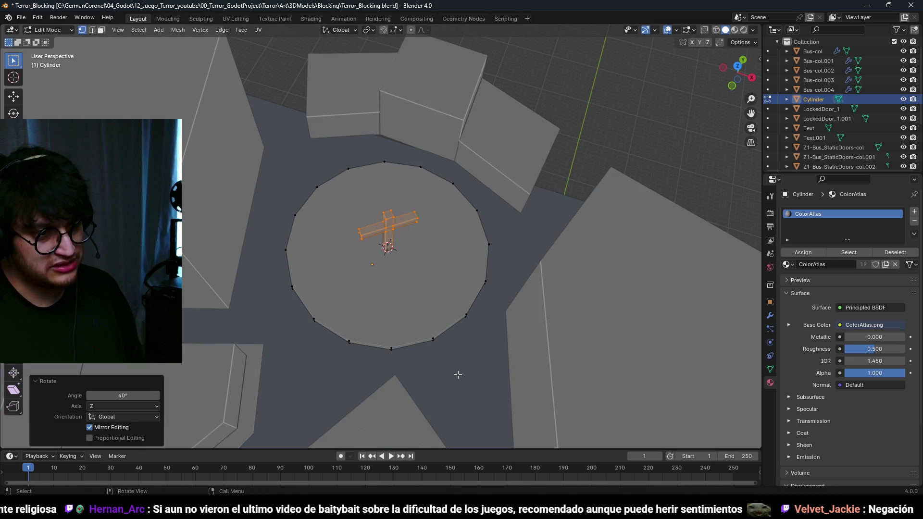
key("r")
key("z")
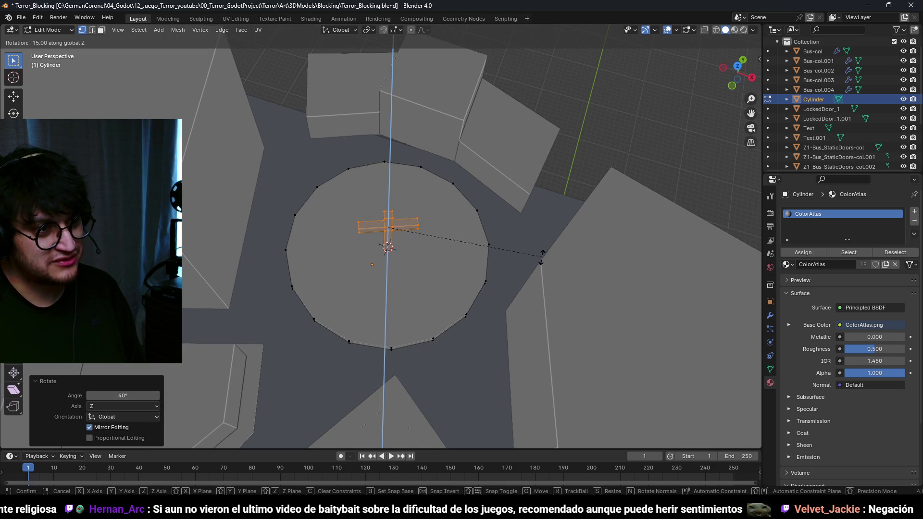
left_click(522, 309)
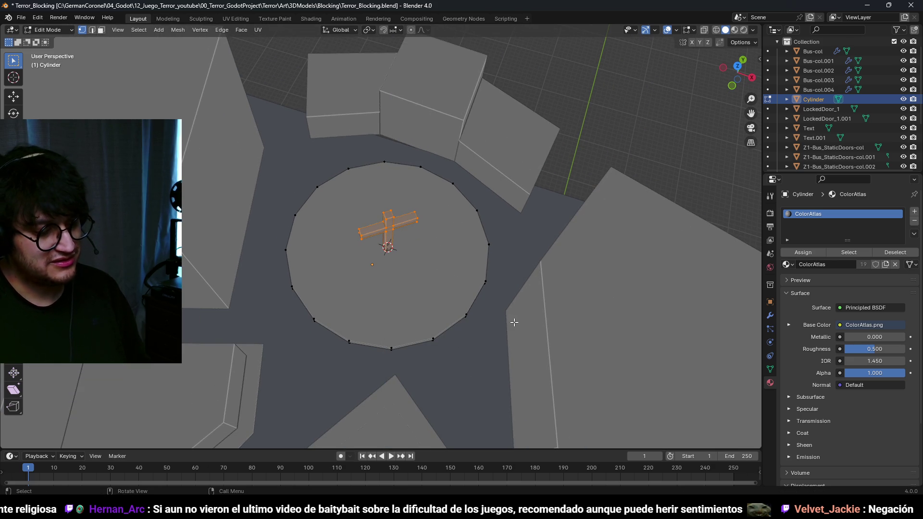
Step: Deselect the cross and orbit down near ground level to view it
left_click(447, 264)
scroll(500, 236, "down", 3)
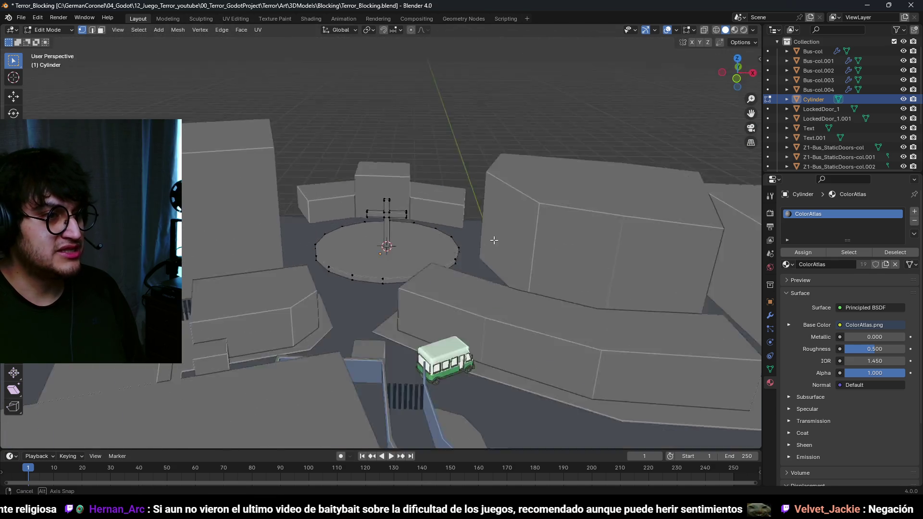
scroll(459, 267, "up", 4)
scroll(458, 267, "up", 5)
scroll(449, 221, "down", 5)
mouse_move(480, 251)
left_mouse_down()
mouse_move(436, 264)
mouse_move(430, 254)
mouse_move(447, 253)
left_mouse_up()
scroll(447, 253, "down", 5)
scroll(447, 212, "up", 5)
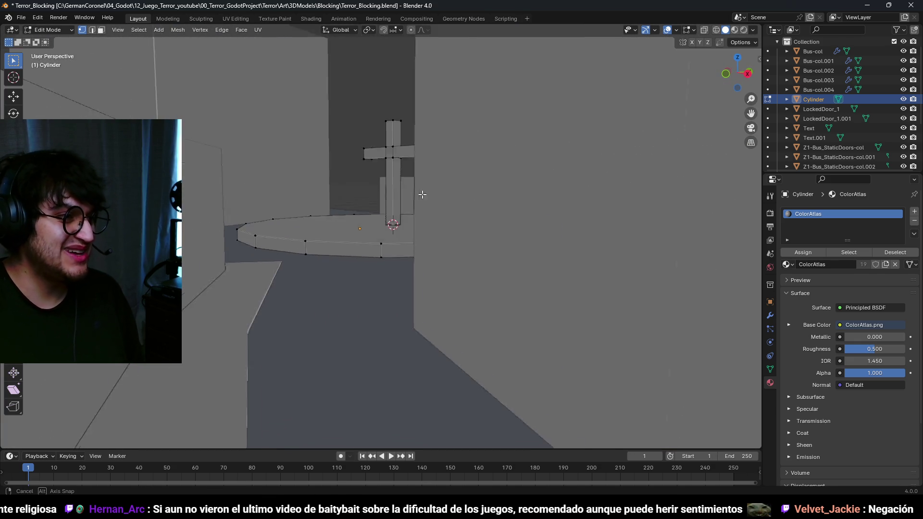
Step: Select the round plaza's top face and lower it 1 m on Z
scroll(356, 221, "down", 2)
left_click(355, 221)
type("gz")
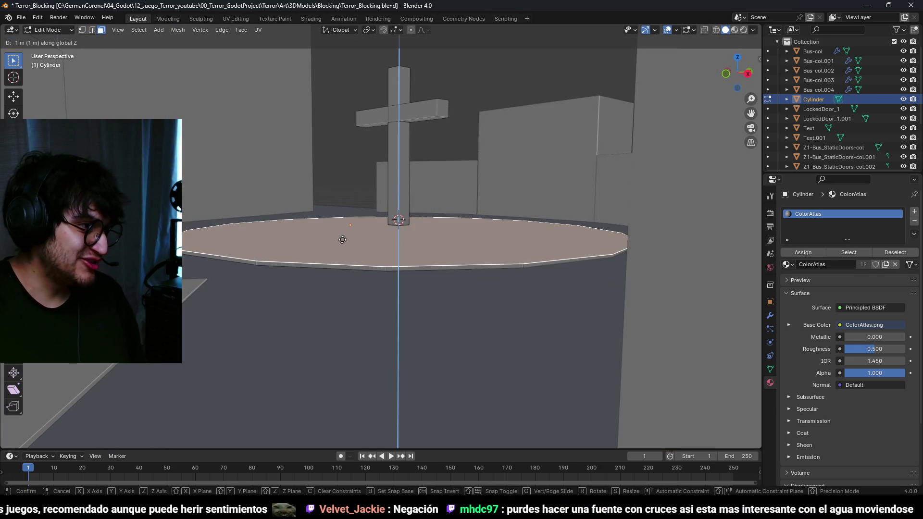
type("1")
key("Return")
Step: Check the lowered plaza top in an X-ray front view and adjust it vertically
mouse_move(341, 228)
left_mouse_down()
mouse_move(204, 293)
mouse_move(272, 250)
left_mouse_up()
scroll(284, 228, "up", 5)
scroll(284, 227, "down", 5)
key("KP_1")
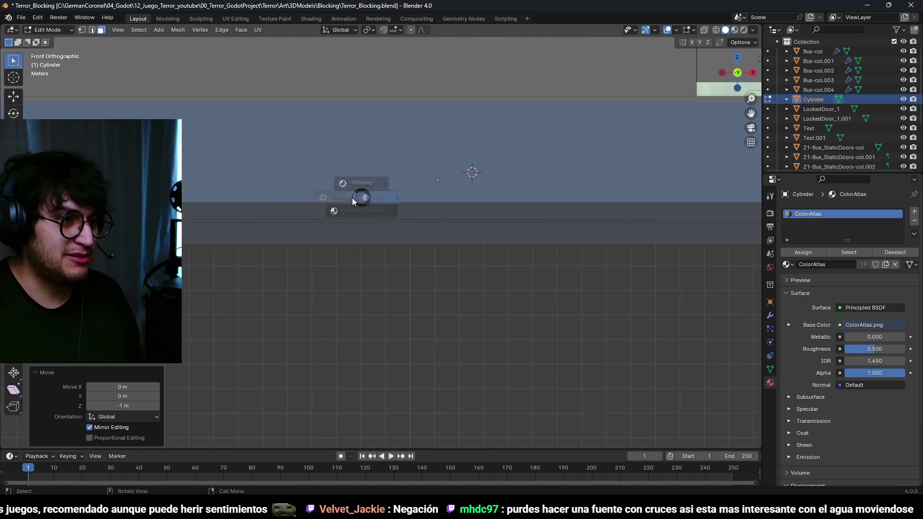
key("alt+z")
scroll(460, 197, "up", 8)
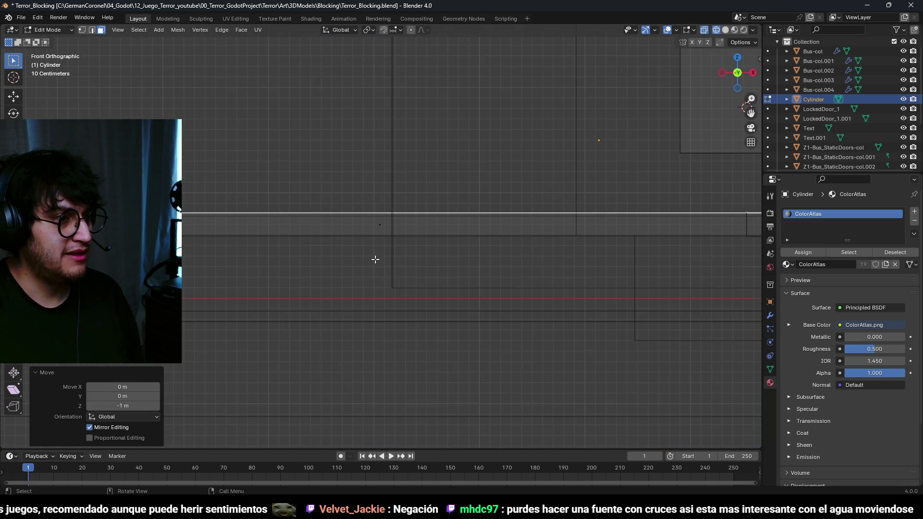
scroll(372, 236, "up", 1)
key("g")
key("z")
key("alt+z")
mouse_move(396, 268)
left_mouse_down()
mouse_move(515, 241)
mouse_move(501, 298)
mouse_move(501, 252)
mouse_move(347, 182)
left_mouse_up()
scroll(500, 289, "down", 4)
Step: Return to Object Mode, save Terror_Blocking.blend, and switch over to Steam
key("Tab")
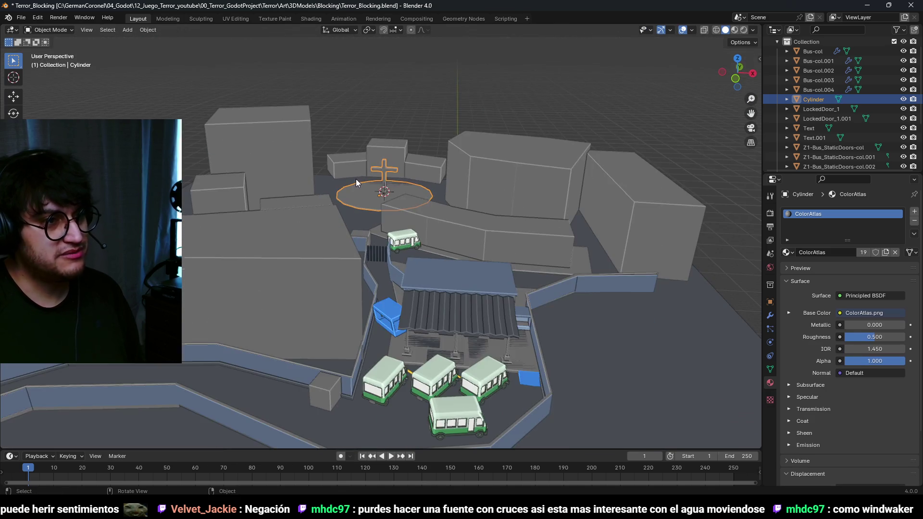
key("ctrl+s")
mouse_move(414, 187)
left_mouse_down()
mouse_move(420, 160)
mouse_move(408, 176)
left_mouse_up()
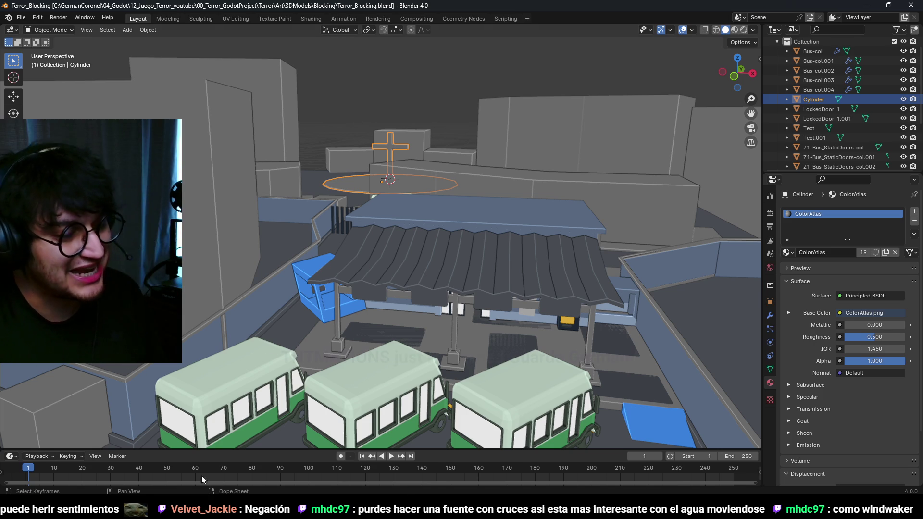
key("alt+Tab")
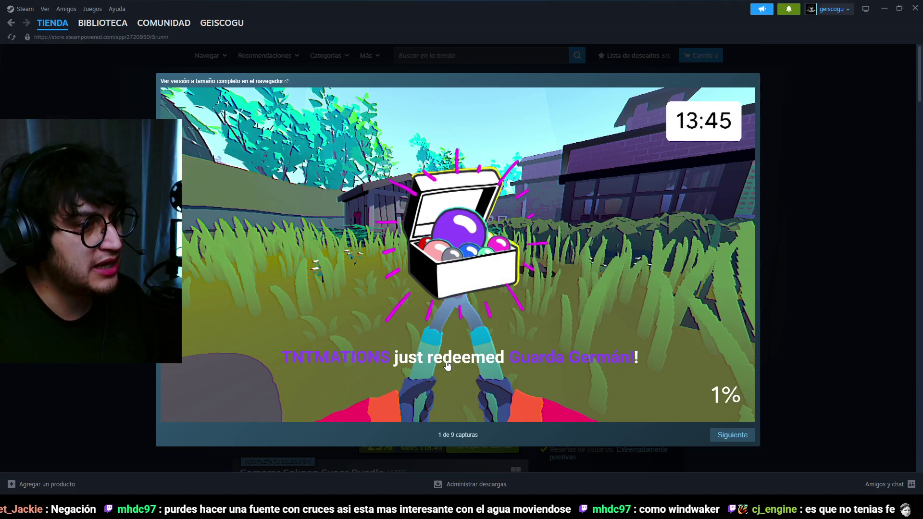
Step: Close the screenshot viewer and search the store to open the INSIDE page
key("Escape")
left_click(545, 49)
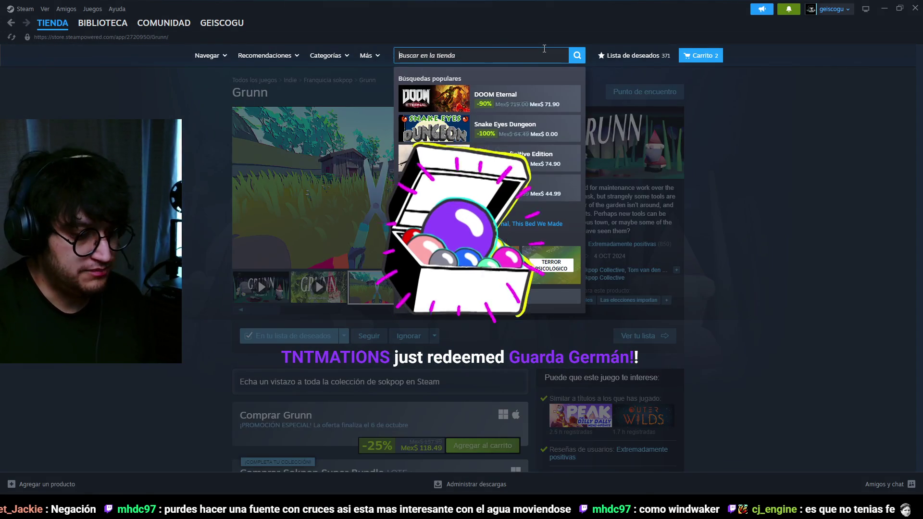
type("inside")
left_click(568, 107)
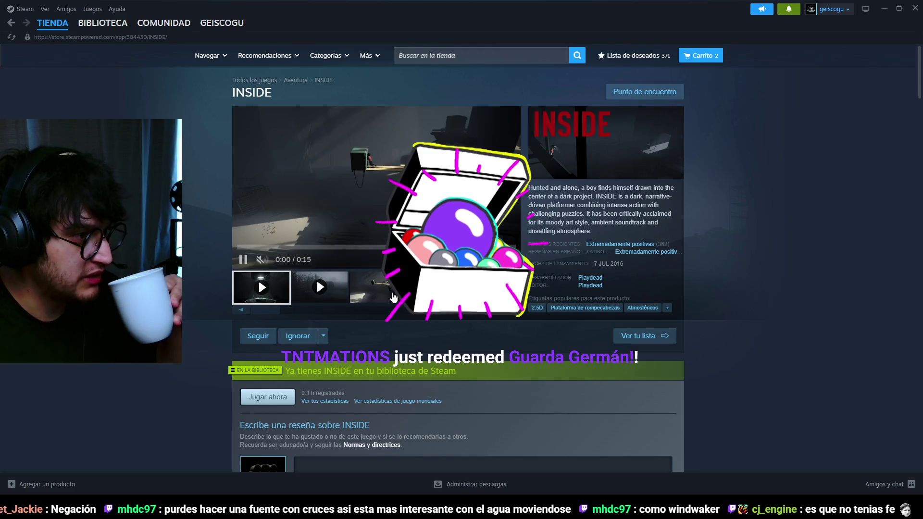
Step: View an INSIDE screenshot enlarged, close it, and return to Blender
left_click(315, 278)
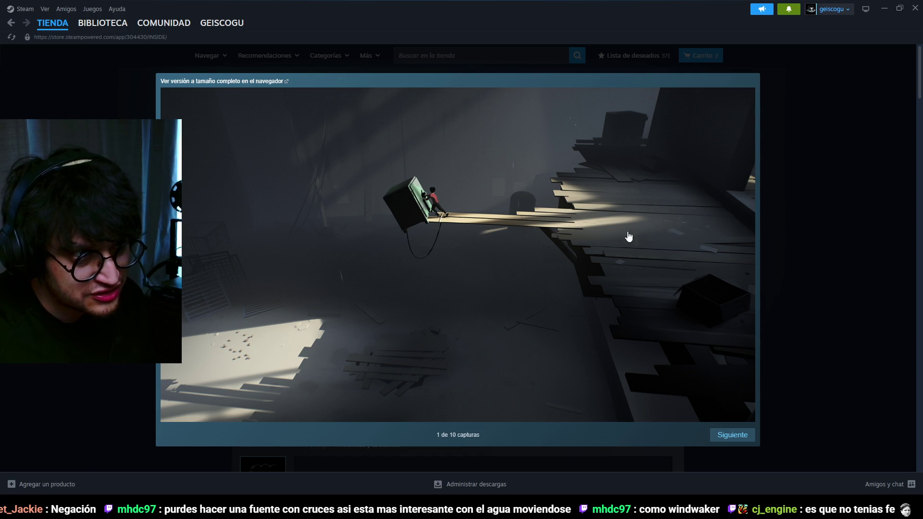
left_click(799, 174)
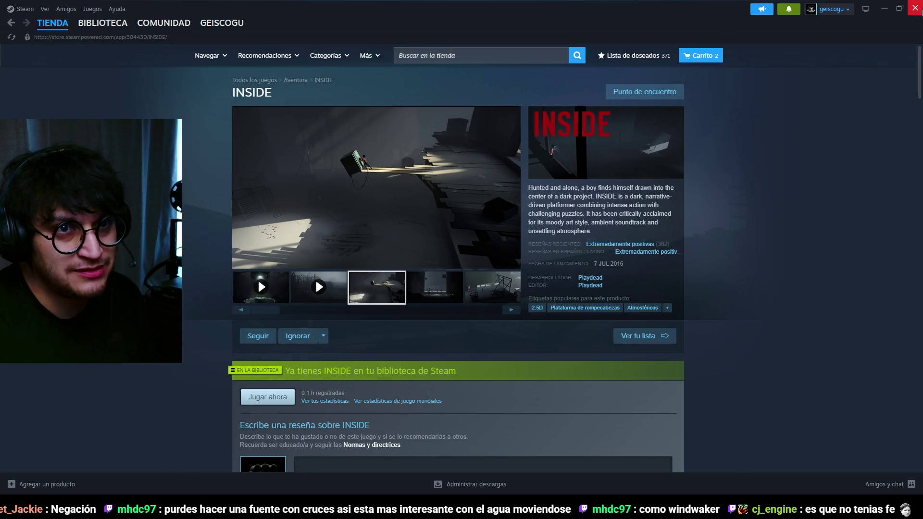
left_click(920, 13)
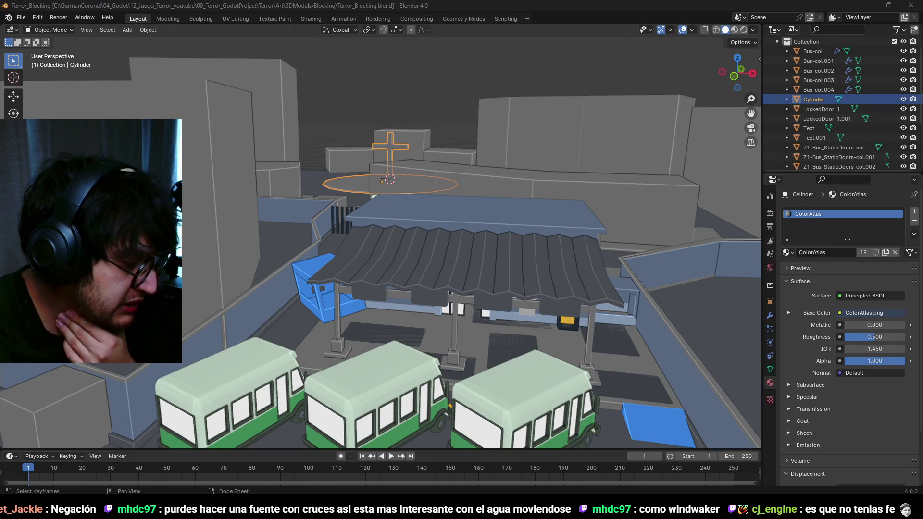
Step: In Z2-col's face mode, select the floor strip face and raise it 0.1 m on Z
scroll(431, 218, "up", 6)
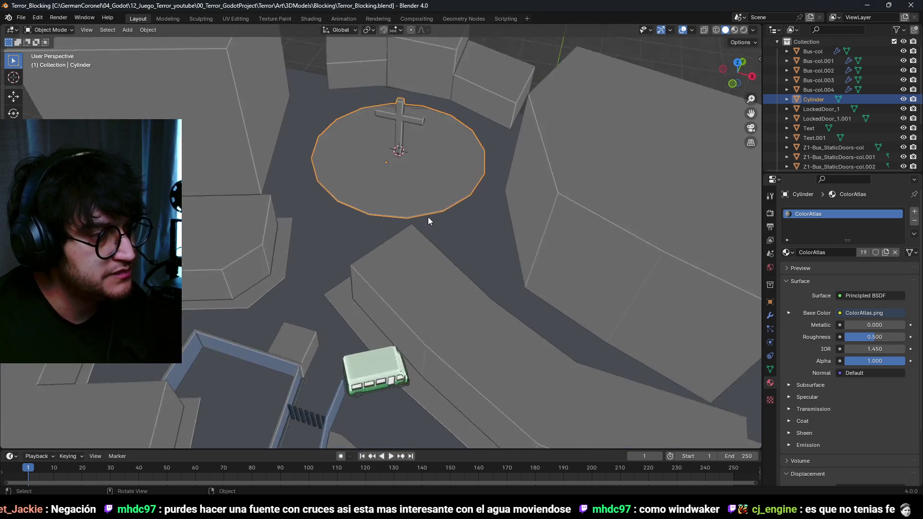
mouse_move(417, 199)
left_mouse_down()
mouse_move(399, 220)
mouse_move(443, 256)
mouse_move(422, 168)
mouse_move(406, 214)
mouse_move(452, 215)
mouse_move(356, 183)
mouse_move(374, 229)
mouse_move(387, 217)
mouse_move(414, 224)
mouse_move(396, 214)
left_mouse_up()
left_click(379, 290)
key("Tab")
mouse_move(380, 290)
left_mouse_down()
mouse_move(450, 286)
mouse_move(457, 169)
mouse_move(412, 288)
mouse_move(470, 161)
mouse_move(427, 236)
left_mouse_up()
key("3")
left_click(314, 160)
left_click_drag(276, 144, 198, 207)
mouse_move(385, 216)
left_mouse_down()
mouse_move(381, 148)
mouse_move(420, 186)
mouse_move(385, 186)
mouse_move(392, 196)
mouse_move(505, 175)
mouse_move(420, 185)
mouse_move(422, 168)
mouse_move(423, 192)
mouse_move(538, 251)
mouse_move(466, 258)
mouse_move(572, 262)
mouse_move(435, 258)
left_mouse_up()
type("gz.1")
key("Return")
Step: Return to Object Mode, re-enter Edit Mode with X-ray on, and select a building face
key("ctrl+Tab")
left_click(497, 287)
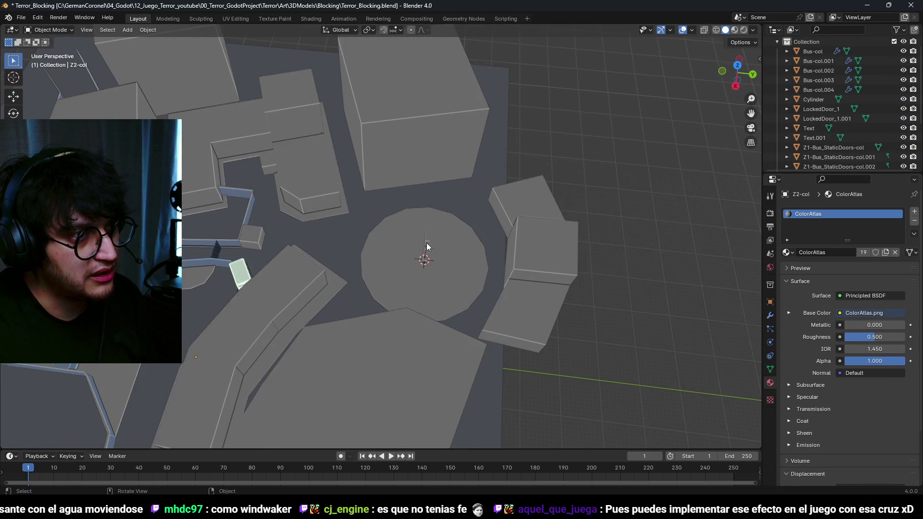
key("Tab")
key("a")
key("alt+a")
mouse_move(401, 132)
left_mouse_down()
mouse_move(415, 194)
mouse_move(447, 144)
left_mouse_up()
key("alt+z")
left_click(440, 206)
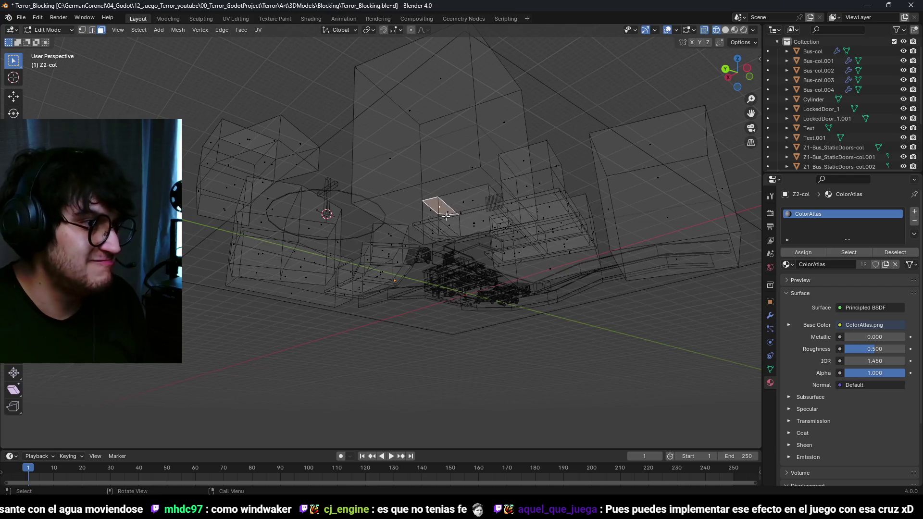
Step: In wireframe edge select, raise the Z2-col bottom edge 7 m on Z
left_click_drag(440, 206, 457, 266)
left_click(433, 283)
right_click(433, 283)
key("Escape")
key("z")
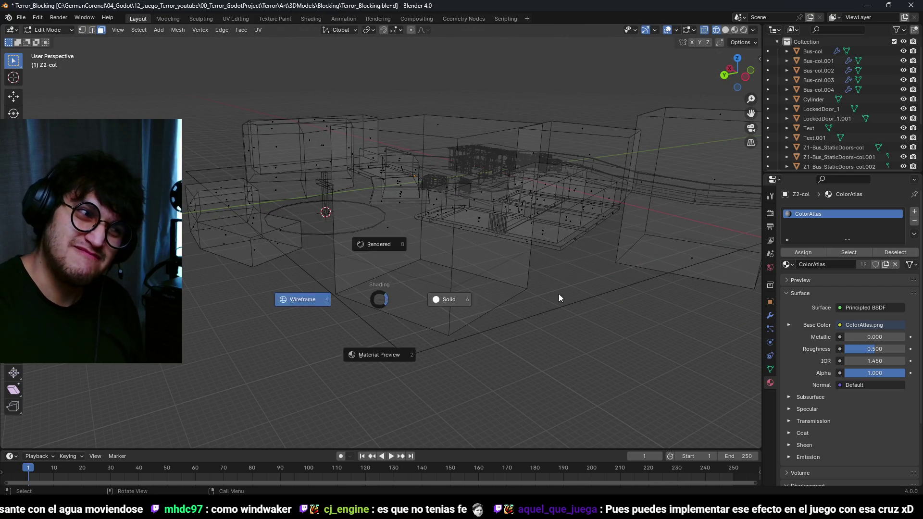
left_click(552, 300)
key("2")
left_click(323, 321)
key("g")
key("z")
left_click(479, 275)
Step: Raise the selection a further 3 m on Z, then return to Object Mode
key("shift+z")
key("g")
key("z")
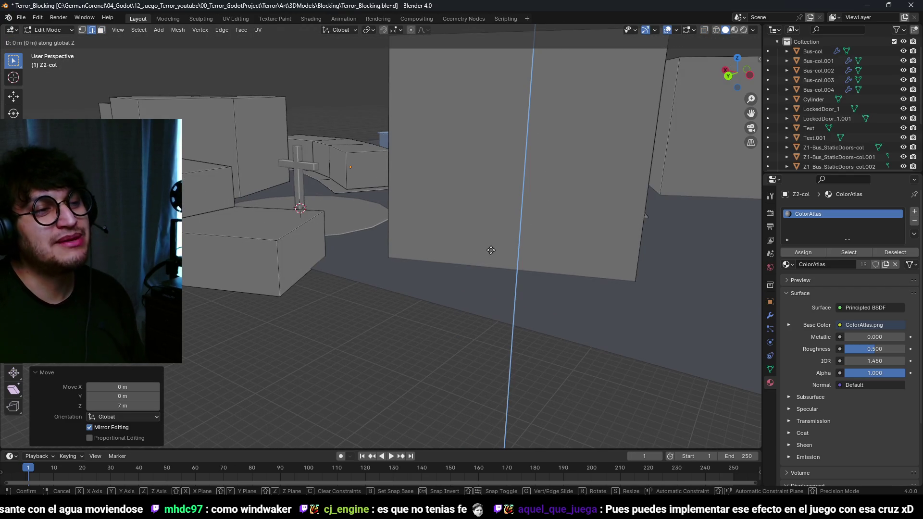
left_click(483, 228)
scroll(483, 231, "down", 5)
scroll(505, 279, "up", 4)
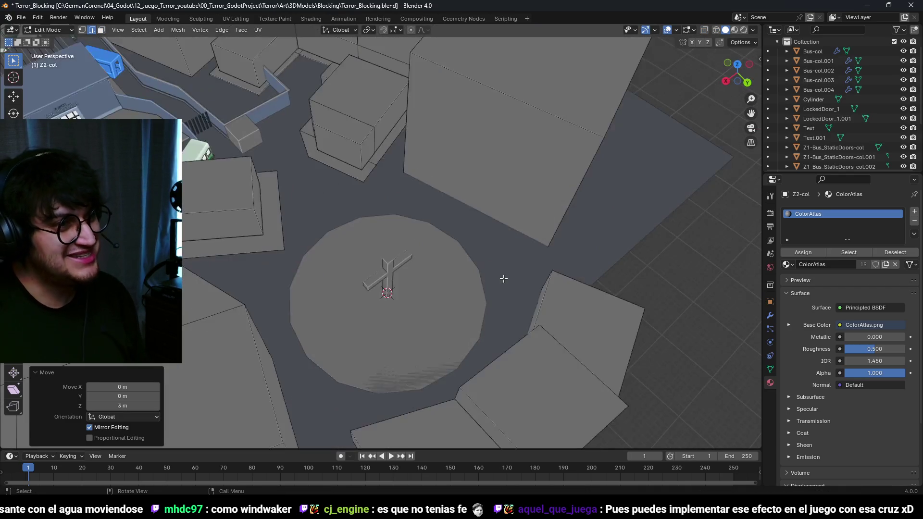
mouse_move(386, 216)
left_mouse_down()
mouse_move(380, 241)
mouse_move(351, 192)
mouse_move(434, 180)
mouse_move(531, 207)
mouse_move(457, 161)
mouse_move(431, 225)
mouse_move(442, 249)
mouse_move(348, 295)
mouse_move(330, 270)
mouse_move(375, 284)
mouse_move(438, 279)
mouse_move(413, 319)
mouse_move(475, 196)
mouse_move(410, 270)
mouse_move(431, 260)
mouse_move(356, 226)
mouse_move(356, 288)
mouse_move(377, 298)
mouse_move(449, 261)
mouse_move(330, 192)
mouse_move(392, 226)
mouse_move(363, 285)
mouse_move(433, 232)
mouse_move(396, 440)
left_mouse_up()
scroll(432, 260, "up", 3)
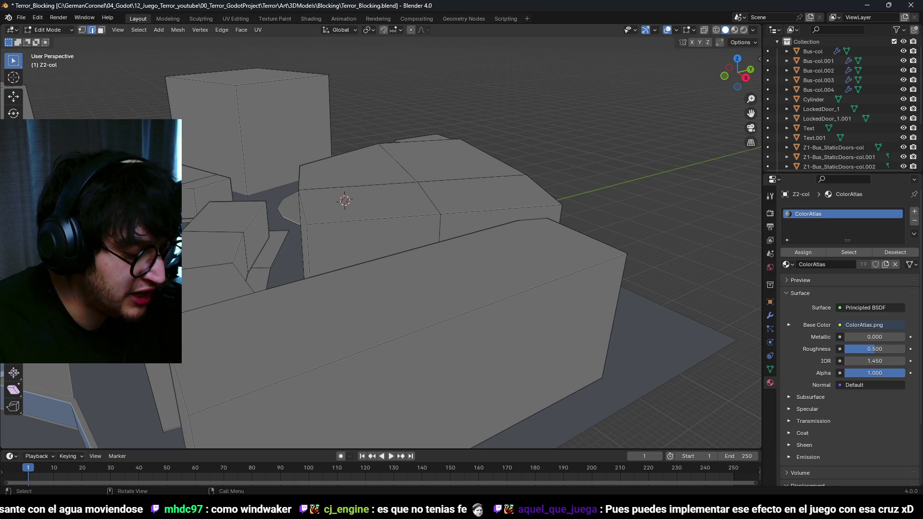
key("Tab")
scroll(349, 185, "down", 5)
scroll(248, 275, "up", 3)
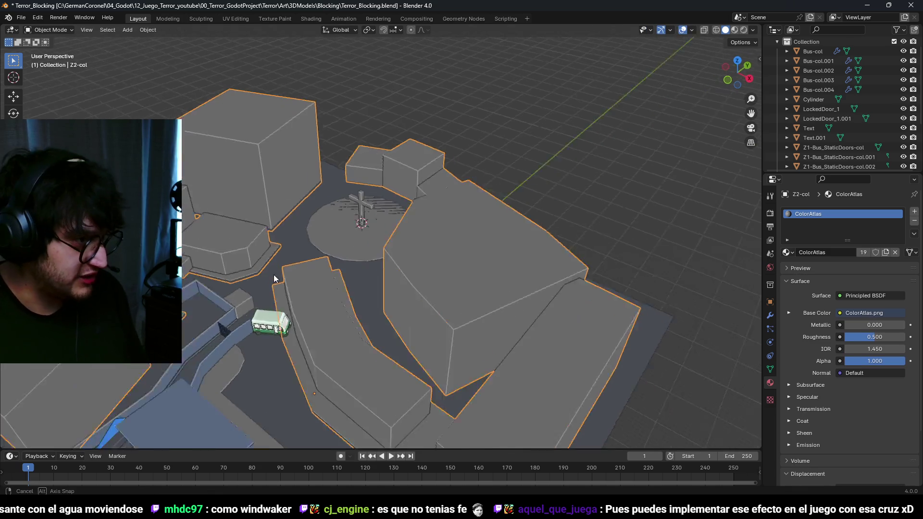
Step: Save Terror_Blocking.blend, then select and delete the stray Bus-col.004 near the plaza
key("ctrl+s")
scroll(360, 207, "down", 3)
scroll(399, 159, "up", 3)
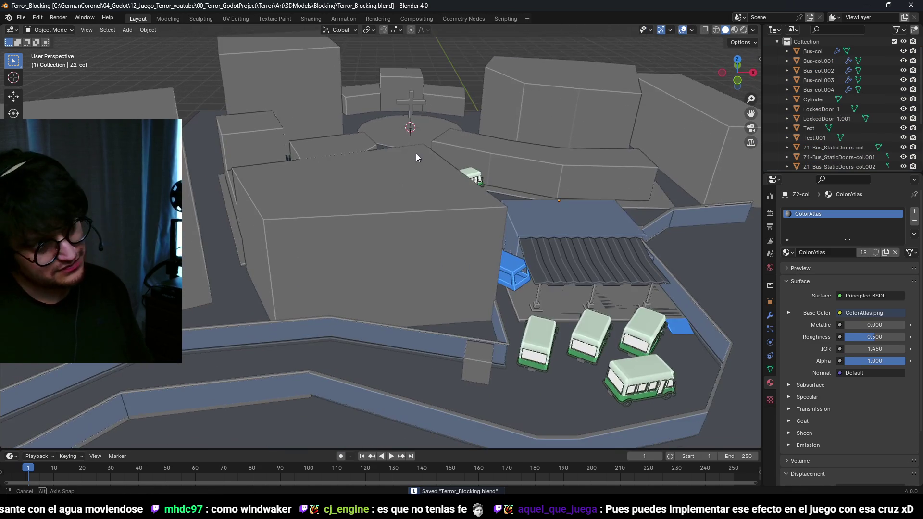
left_click(474, 184)
scroll(461, 191, "down", 2)
left_click(404, 206)
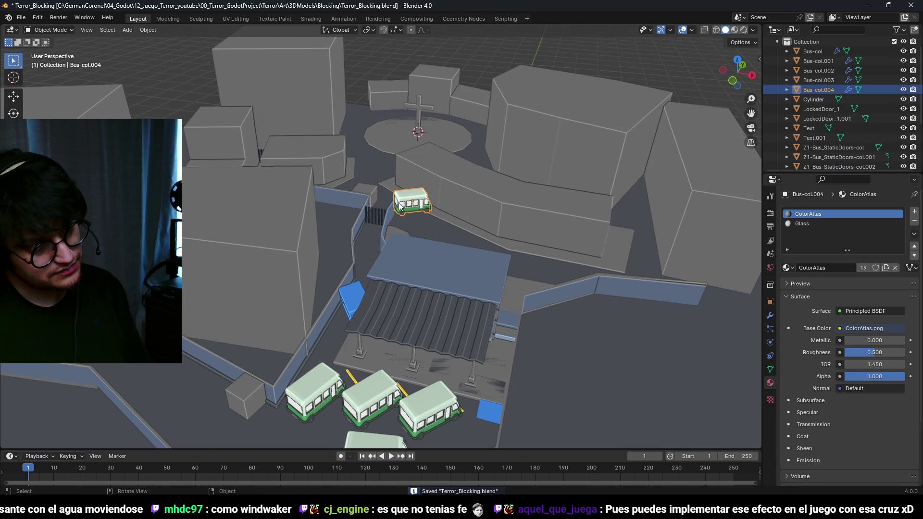
scroll(394, 235, "up", 4)
key("x")
left_click(394, 236)
scroll(399, 259, "down", 4)
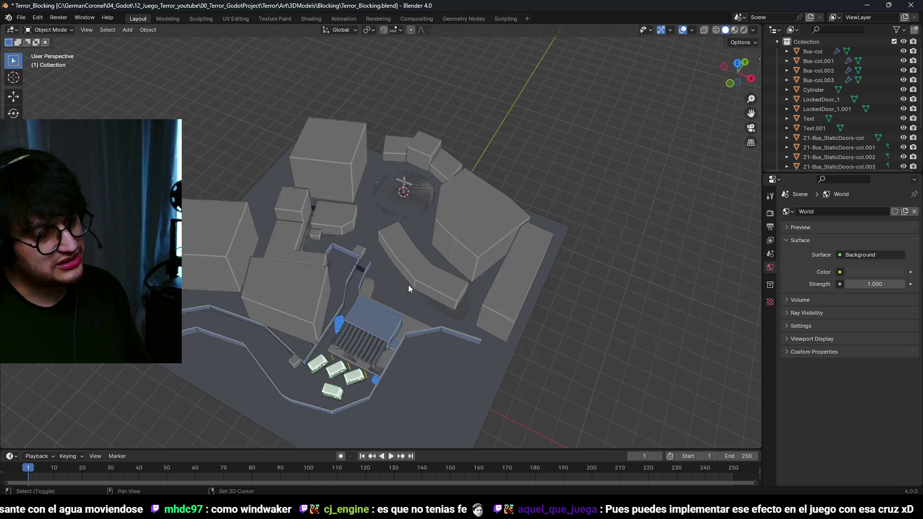
scroll(392, 244, "up", 4)
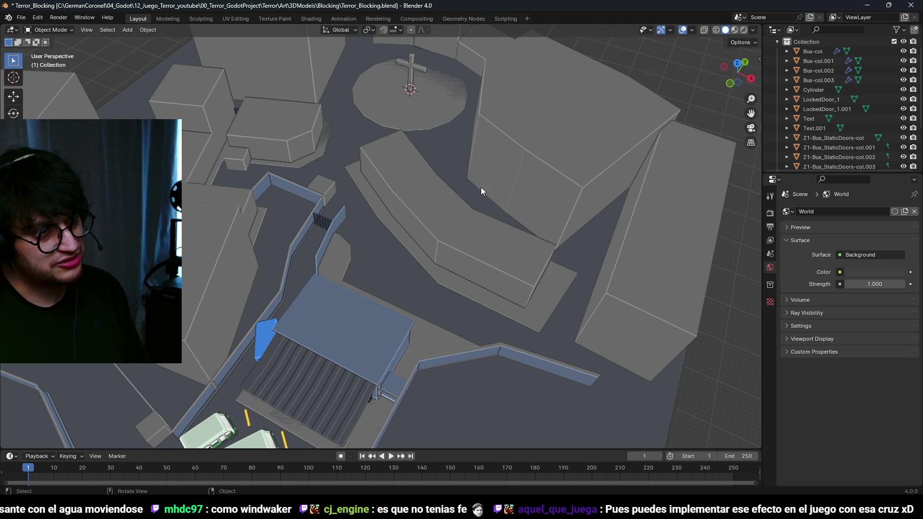
Step: Select the building beside the plaza, enter Edit Mode, and switch to top view
mouse_move(529, 262)
left_mouse_down()
mouse_move(560, 287)
mouse_move(512, 286)
mouse_move(502, 245)
mouse_move(527, 241)
mouse_move(515, 254)
mouse_move(579, 233)
mouse_move(520, 256)
mouse_move(558, 190)
mouse_move(473, 229)
mouse_move(486, 221)
mouse_move(432, 263)
mouse_move(403, 250)
mouse_move(438, 258)
mouse_move(394, 274)
mouse_move(385, 253)
mouse_move(451, 227)
left_mouse_up()
left_click(431, 259)
key("Tab")
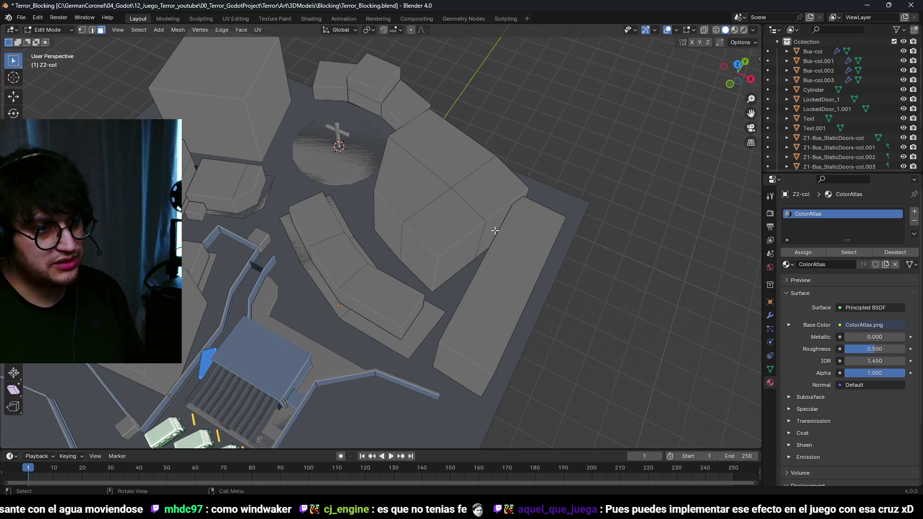
key("KP_7")
scroll(421, 275, "up", 5)
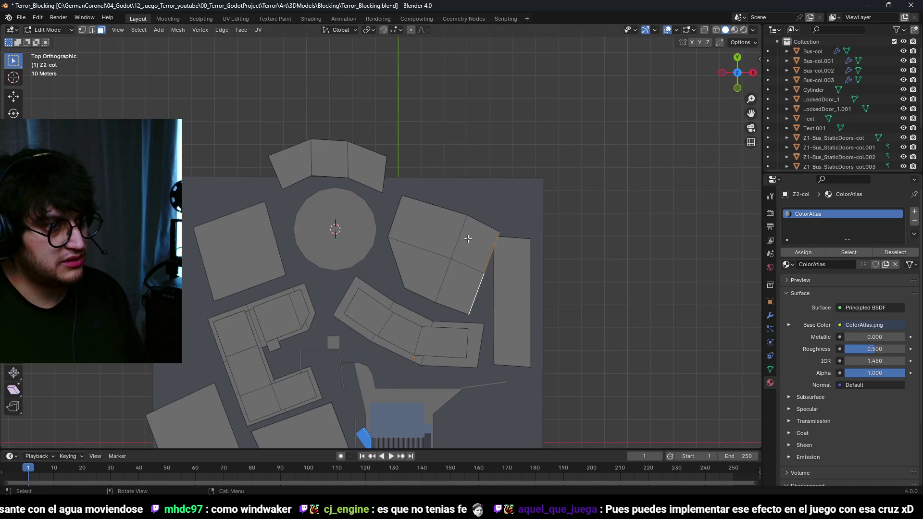
Step: Select the building's right-side vertices in X-ray and move that half to a new position
key("alt+z")
key("1")
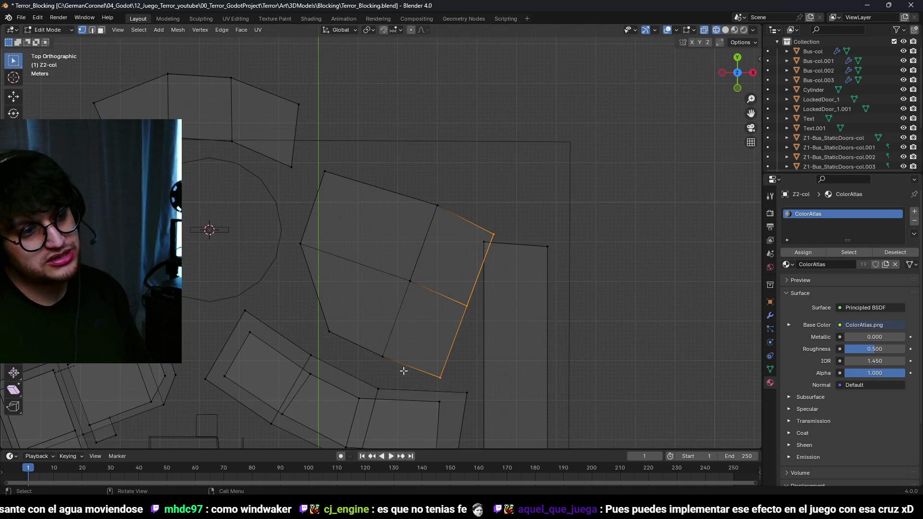
left_click(439, 208, "shift")
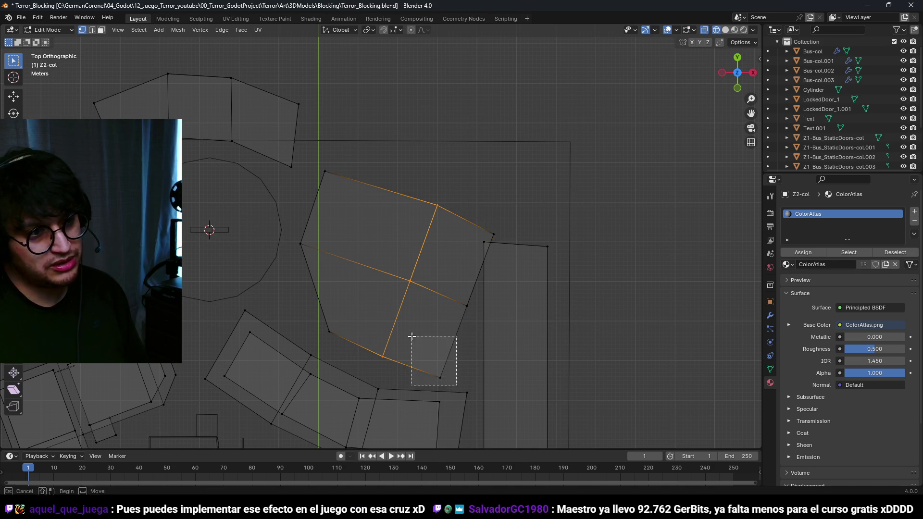
left_click_drag(418, 346, 417, 347)
left_click(500, 237, "shift")
key("g")
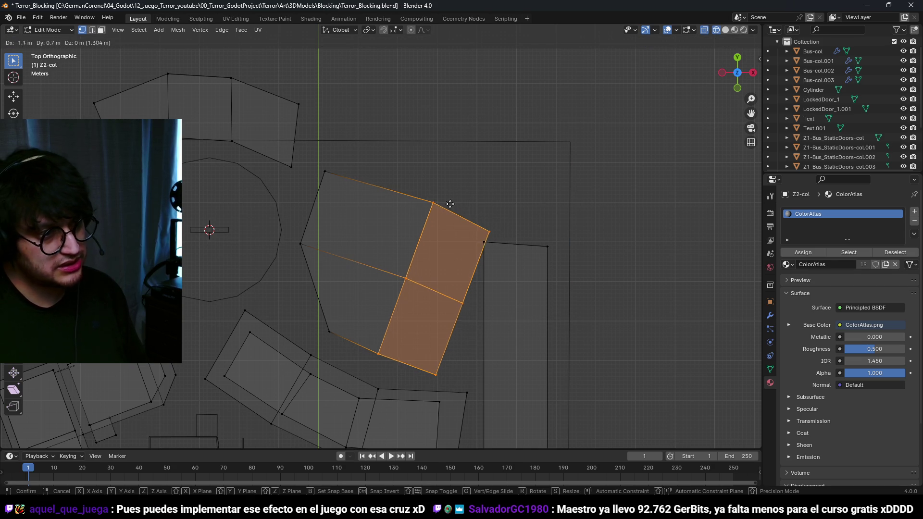
left_click(319, 117)
scroll(318, 116, "down", 3)
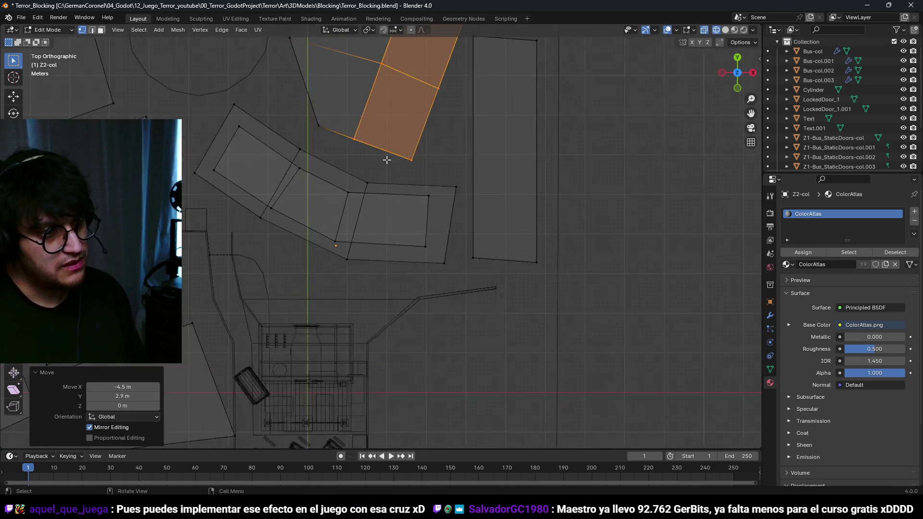
scroll(458, 228, "up", 4)
key("Tab")
key("shift+z")
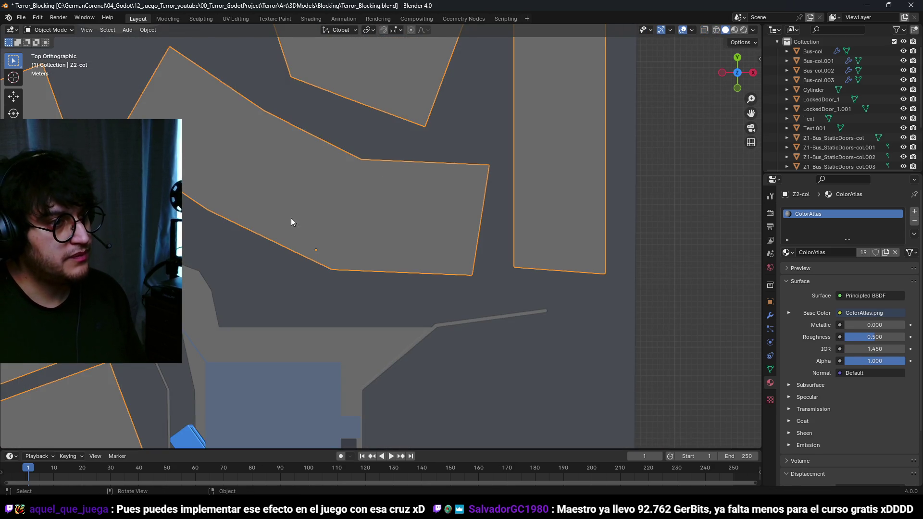
Step: Loop cut the curved building and delete the thin new face to open a gap
key("Tab")
key("shift+z")
key("ctrl+r")
left_click(369, 184)
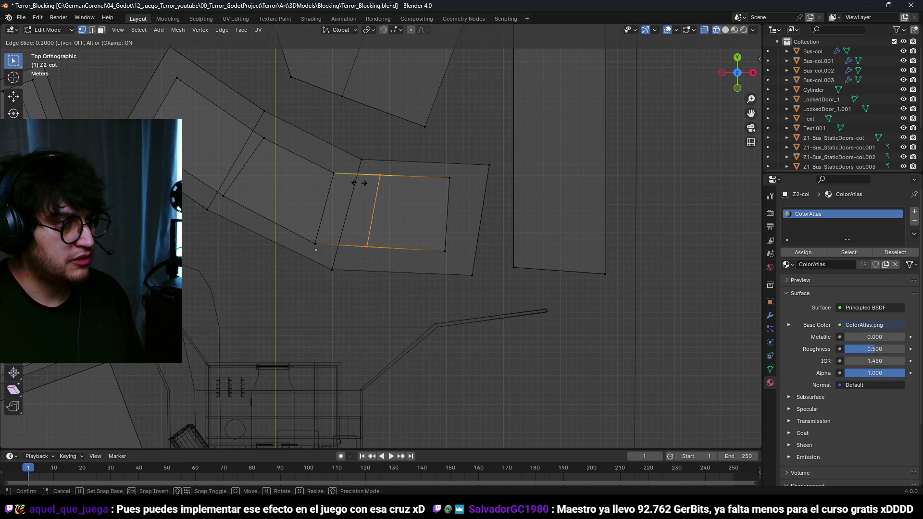
left_click(335, 184)
key("a")
key("alt+a")
key("3")
left_click(325, 241)
key("x")
left_click(325, 241)
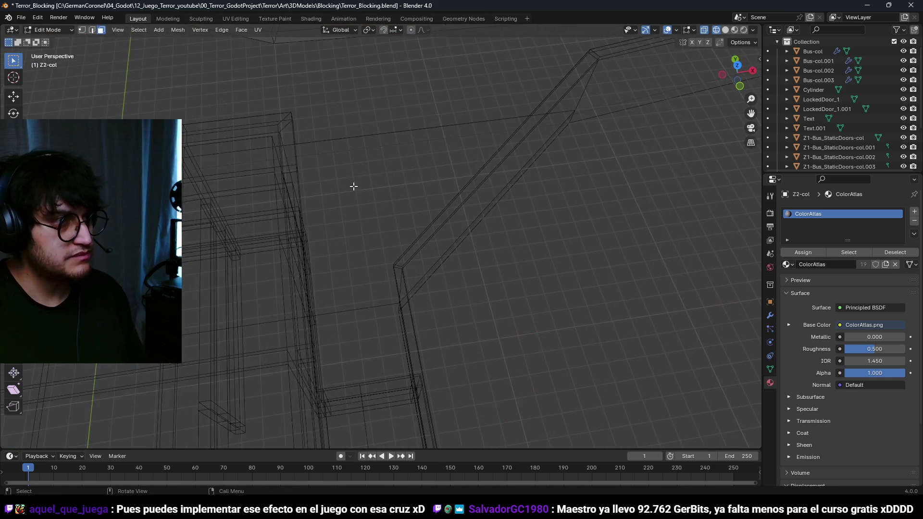
Step: Select an edge loop of the building and orbit around it to inspect
key("a")
key("alt+a")
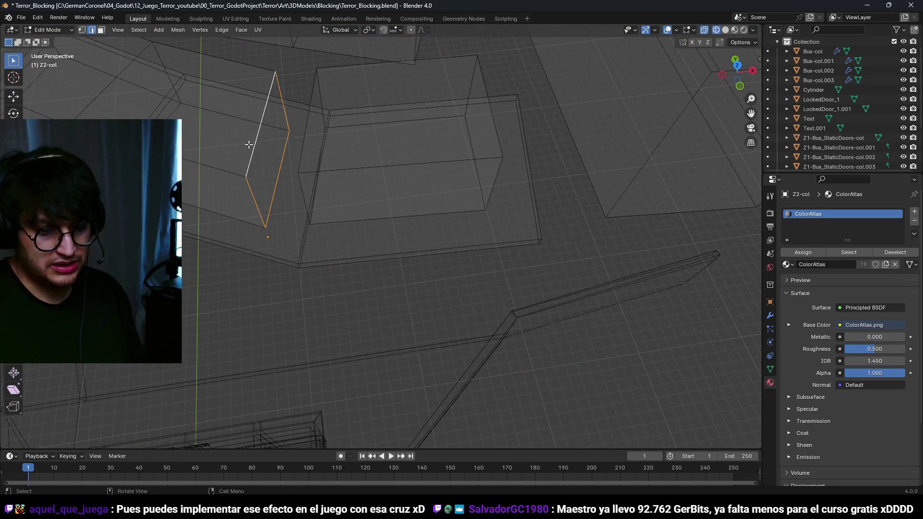
key("KP_Decimal")
left_click(508, 173, "alt")
mouse_move(504, 196)
left_mouse_down()
mouse_move(406, 287)
mouse_move(388, 207)
mouse_move(338, 179)
mouse_move(406, 188)
mouse_move(456, 155)
mouse_move(454, 249)
mouse_move(506, 234)
mouse_move(485, 243)
left_mouse_up()
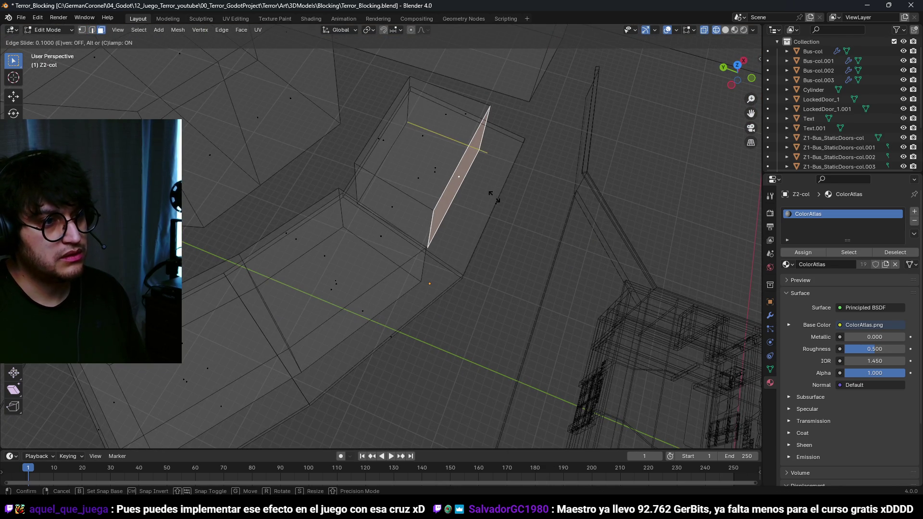
mouse_move(492, 197)
left_mouse_down()
mouse_move(519, 208)
mouse_move(517, 187)
mouse_move(447, 224)
mouse_move(410, 220)
left_mouse_up()
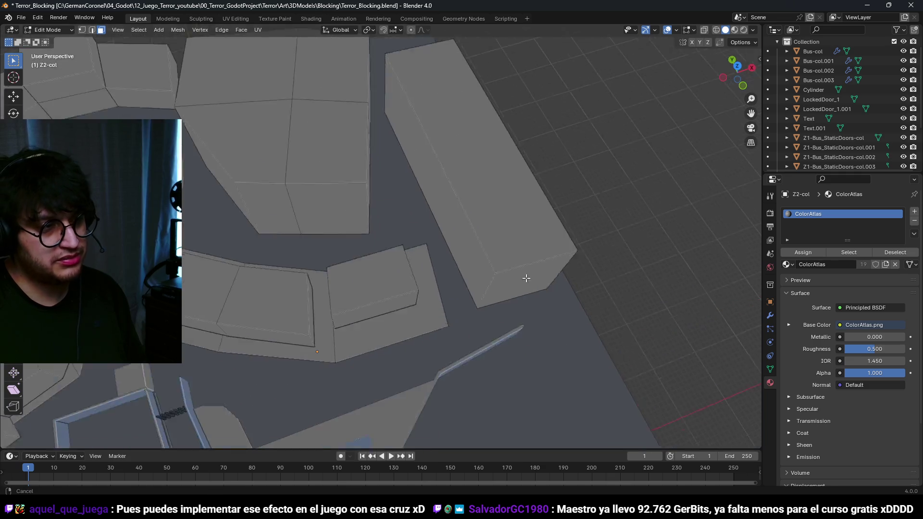
mouse_move(486, 283)
left_mouse_down()
mouse_move(494, 325)
mouse_move(481, 253)
mouse_move(371, 304)
left_mouse_up()
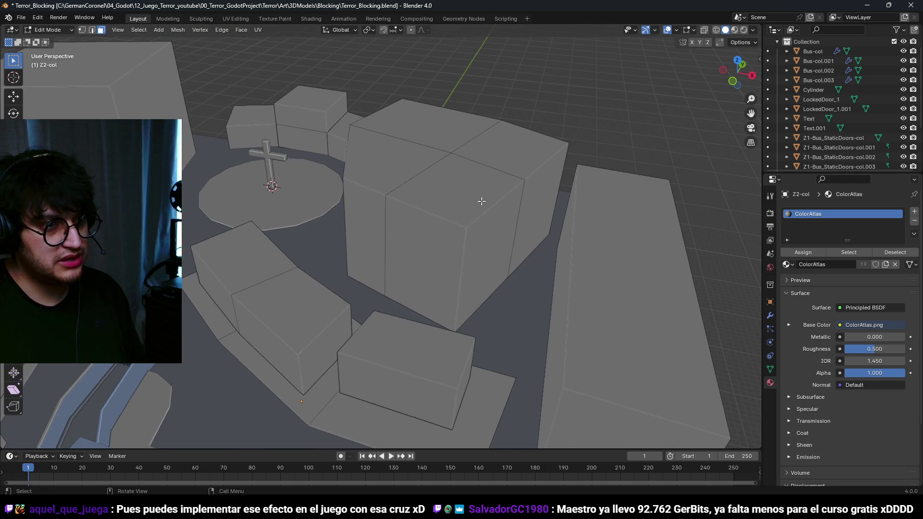
mouse_move(478, 244)
left_mouse_down()
mouse_move(385, 241)
mouse_move(498, 223)
mouse_move(502, 238)
mouse_move(424, 250)
mouse_move(418, 283)
mouse_move(492, 237)
mouse_move(440, 282)
mouse_move(461, 319)
mouse_move(426, 317)
mouse_move(469, 288)
mouse_move(418, 303)
left_mouse_up()
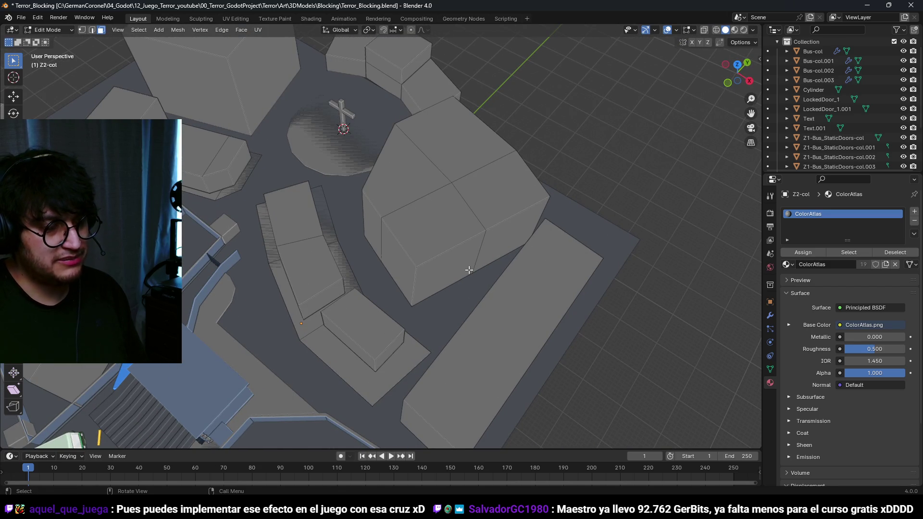
key("KP_7")
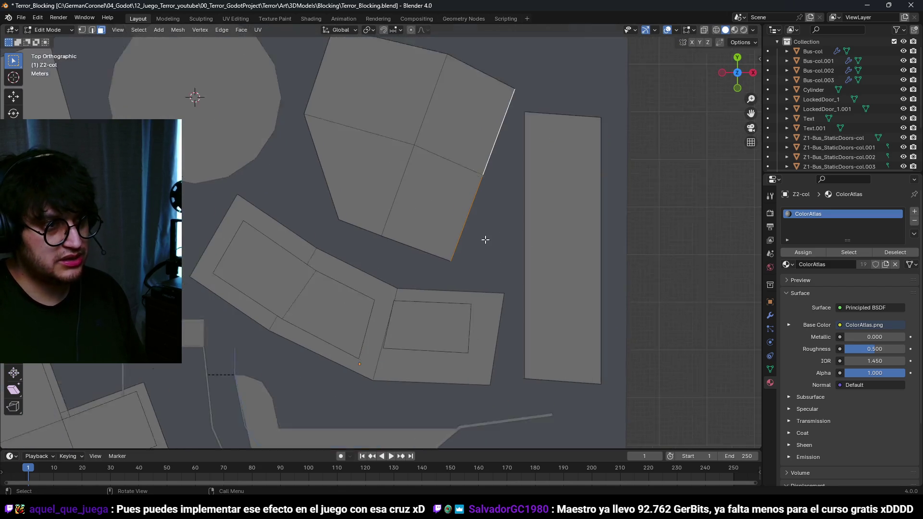
Step: Move footprint faces, corners and edges, shifting the top corner 1 m right and tilting the right building
scroll(473, 270, "up", 4)
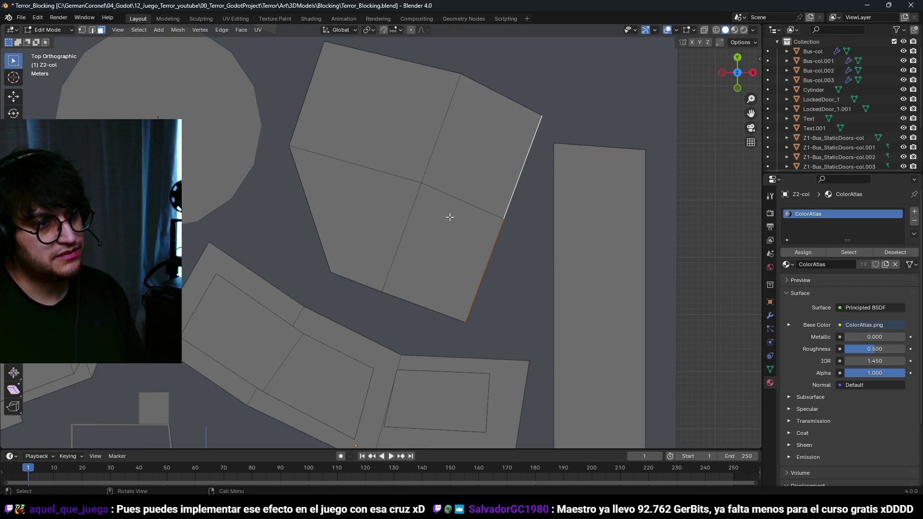
key("alt+z")
key("3")
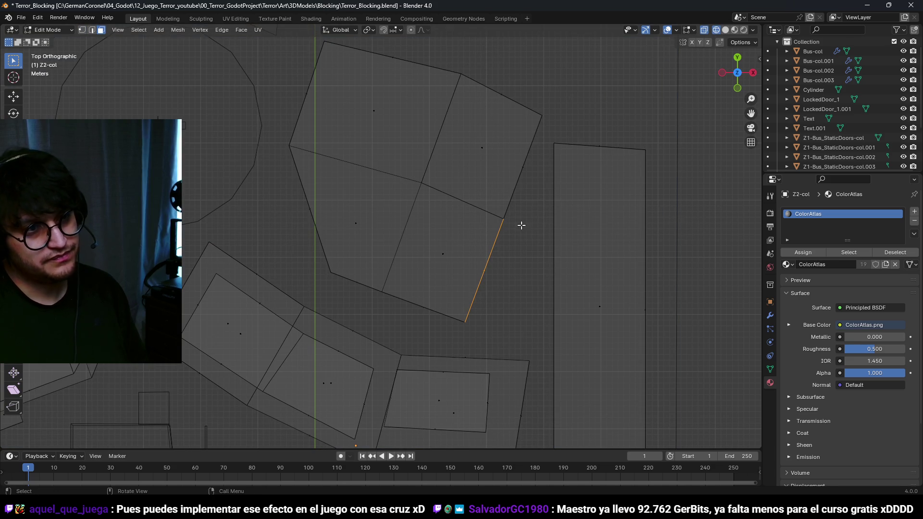
key("g")
left_click(538, 164)
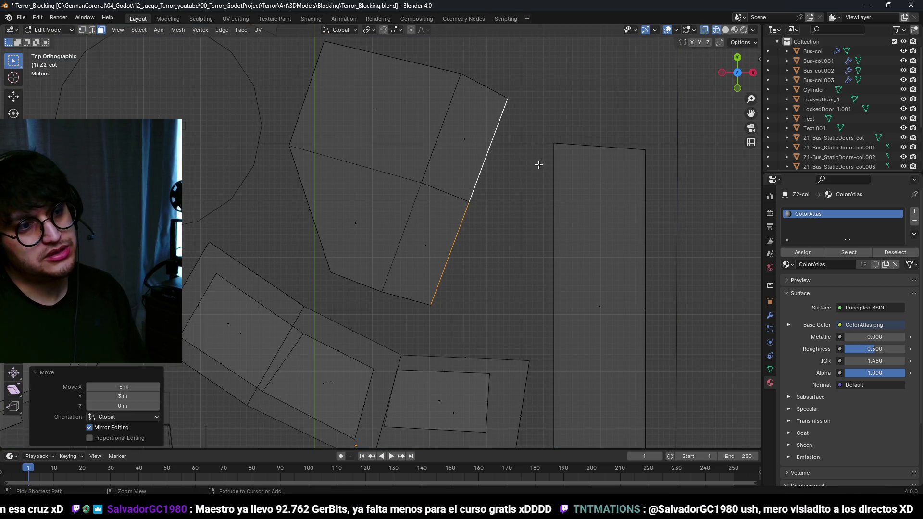
left_click(443, 274)
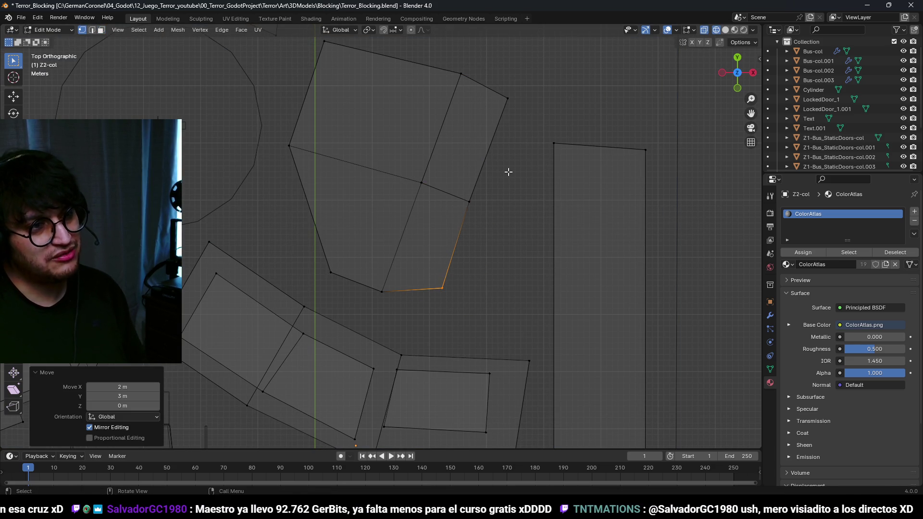
left_click(482, 180)
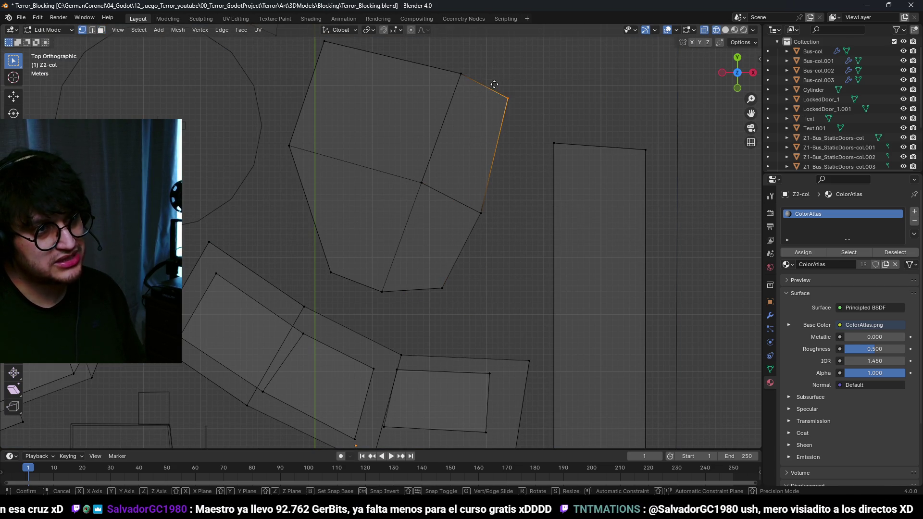
left_click(496, 105)
key("g")
left_click(502, 209)
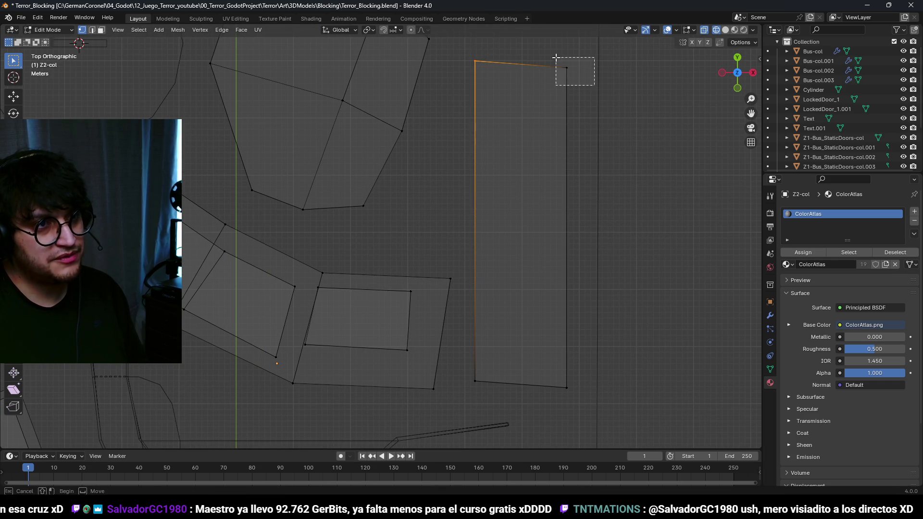
scroll(501, 138, "down", 1)
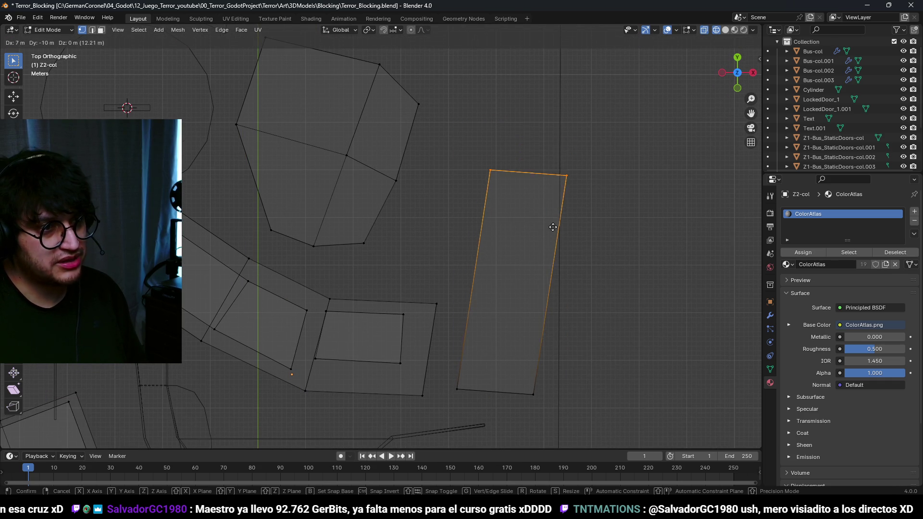
left_click(567, 220)
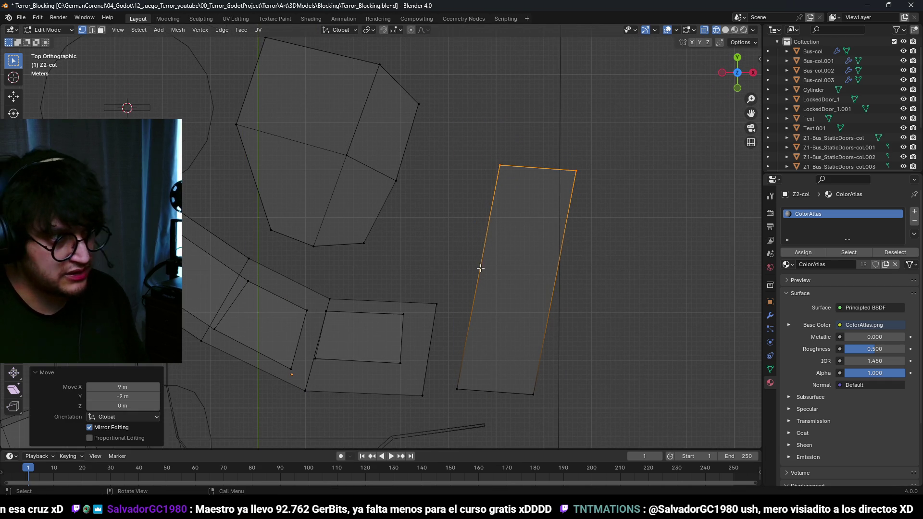
Step: Pull the central building's corner outward and move its top edge
scroll(420, 299, "up", 1)
scroll(390, 247, "down", 1)
scroll(419, 298, "up", 1)
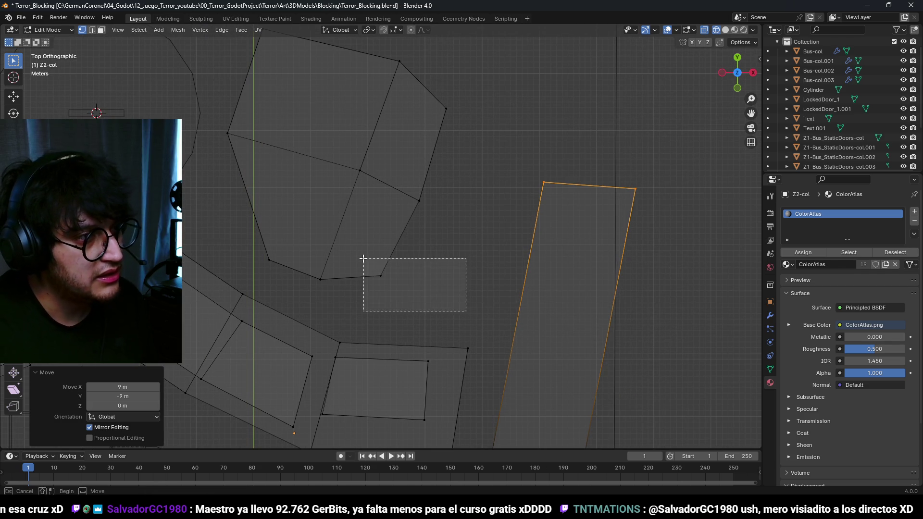
left_click_drag(451, 264, 415, 212)
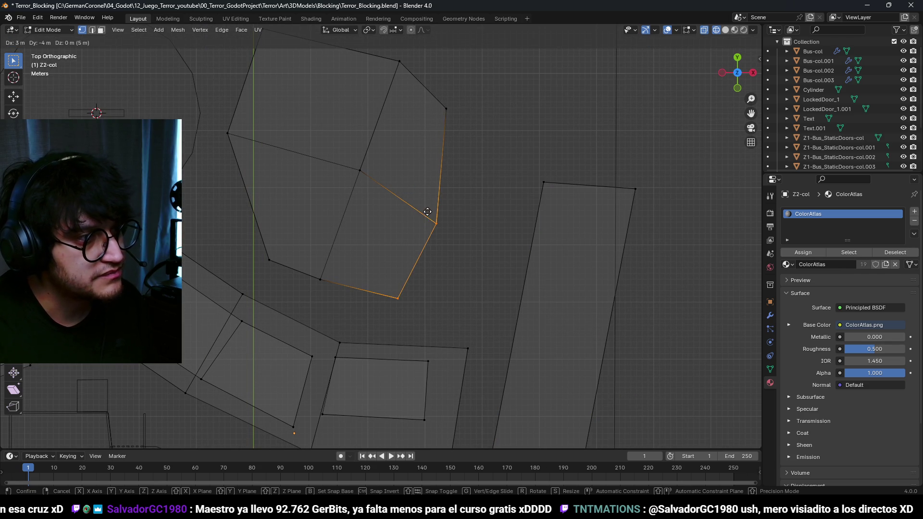
left_click(415, 209)
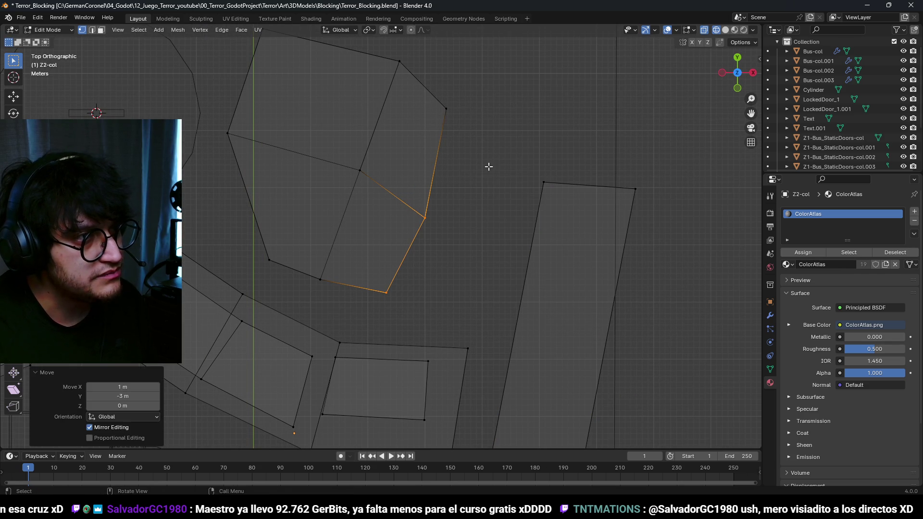
left_click(478, 132)
Step: Duplicate the ground face between two buildings, leaving the copy in place
mouse_move(478, 131)
left_mouse_down()
mouse_move(437, 248)
mouse_move(448, 232)
left_mouse_up()
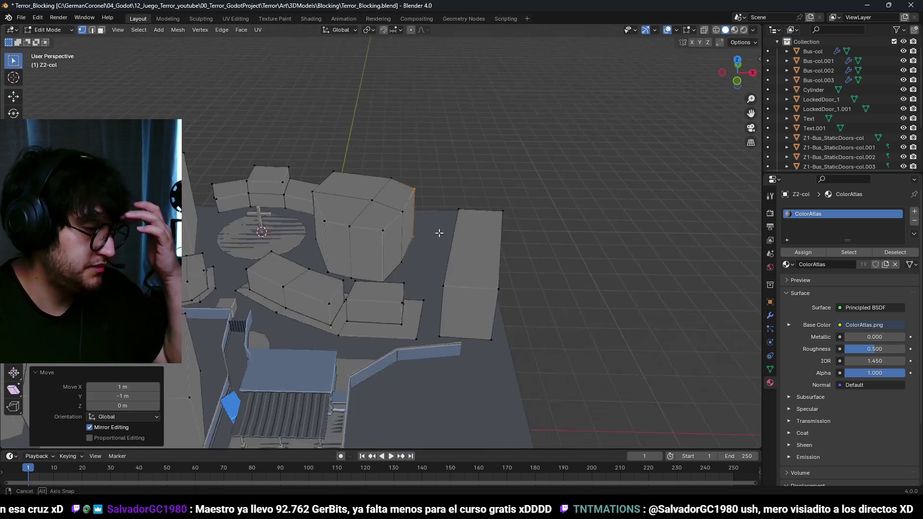
scroll(448, 231, "up", 5)
mouse_move(373, 286)
left_mouse_down()
mouse_move(367, 255)
mouse_move(419, 166)
mouse_move(408, 212)
mouse_move(362, 264)
mouse_move(391, 299)
mouse_move(439, 305)
mouse_move(445, 274)
mouse_move(434, 285)
left_mouse_up()
scroll(403, 237, "up", 6)
scroll(404, 237, "down", 3)
key("shift+d")
key("Escape")
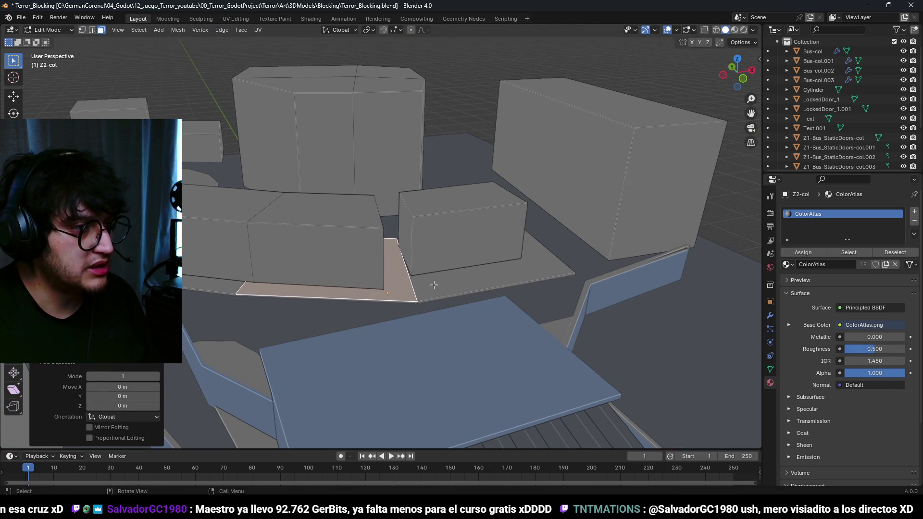
Step: Separate the duplicated ground strip into its own object and edge-slide it narrower
left_click(433, 266)
key("Tab")
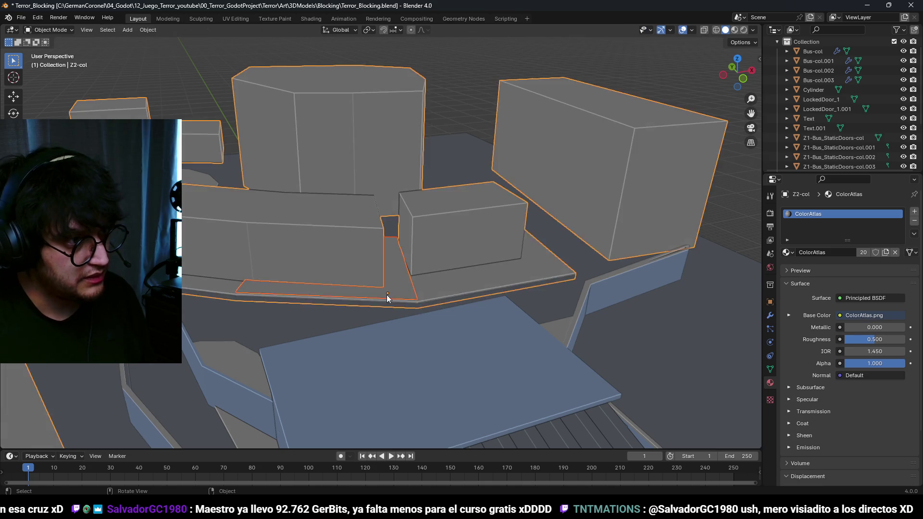
key("g")
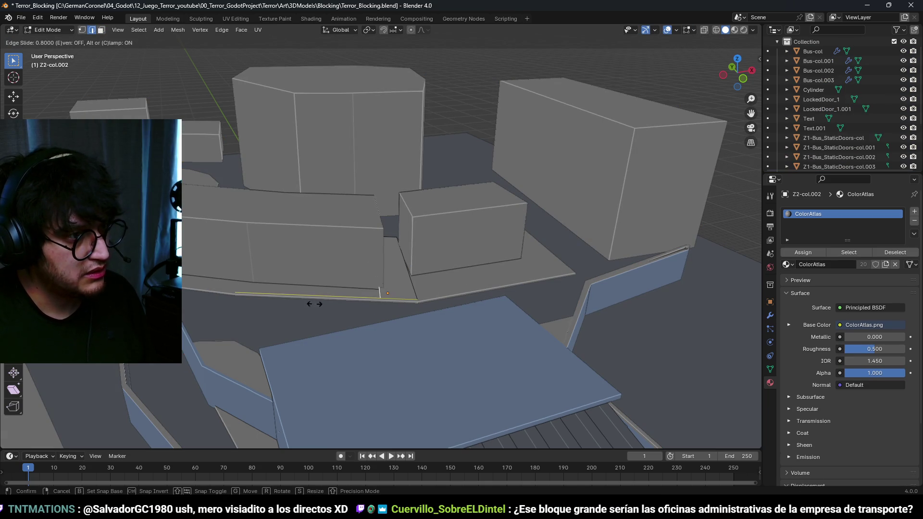
left_click(311, 306)
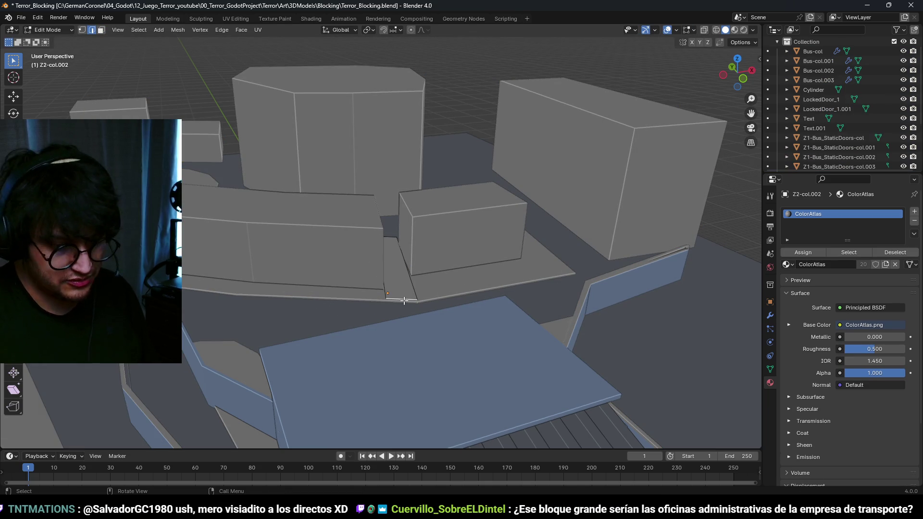
Step: From top view, reposition the strip's end edge and nudge the narrow face sideways
key("KP_7")
key("alt+z")
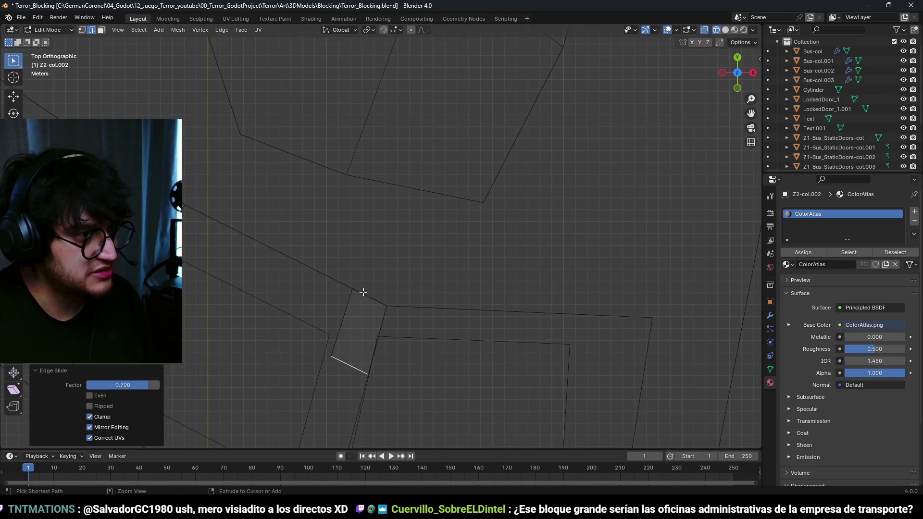
left_click(422, 192)
scroll(436, 314, "down", 1)
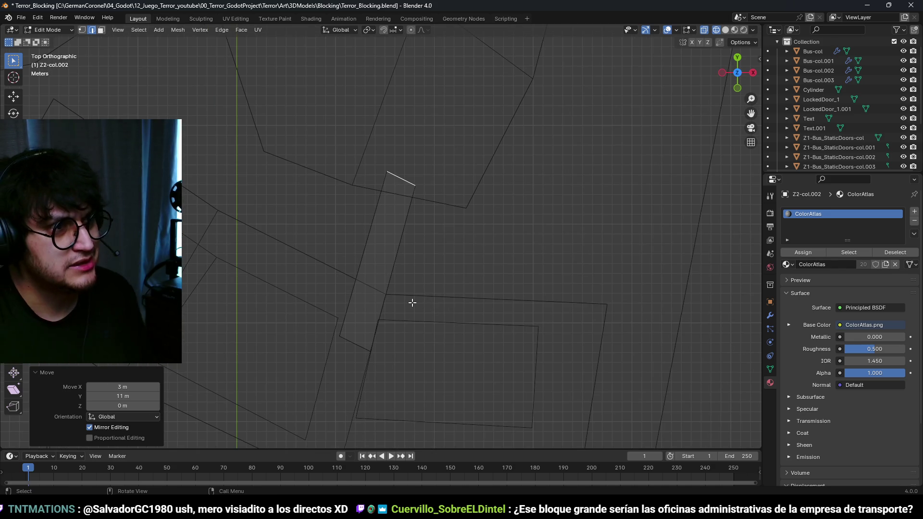
key("alt+z")
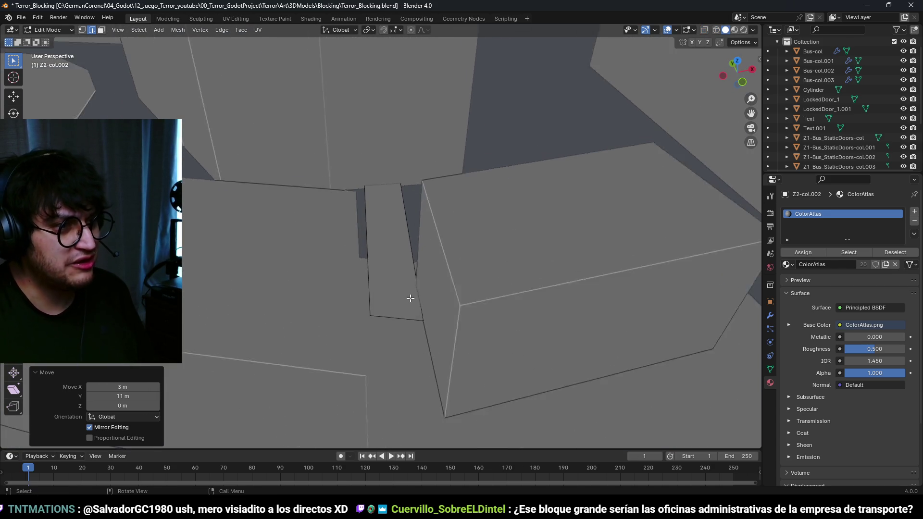
key("3")
left_click(410, 278)
left_click(400, 279)
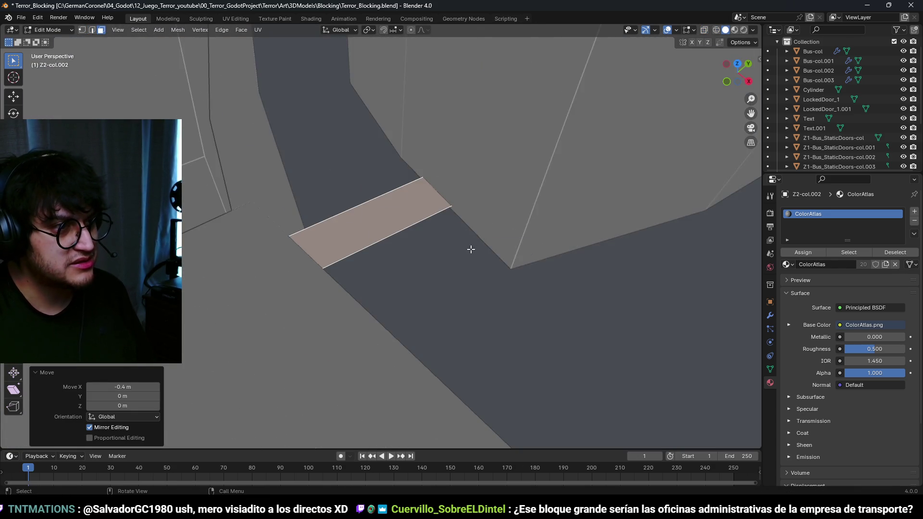
Step: Raise one edge of the strip 6 m along Z to tilt it into a panel
key("2")
key("alt+z")
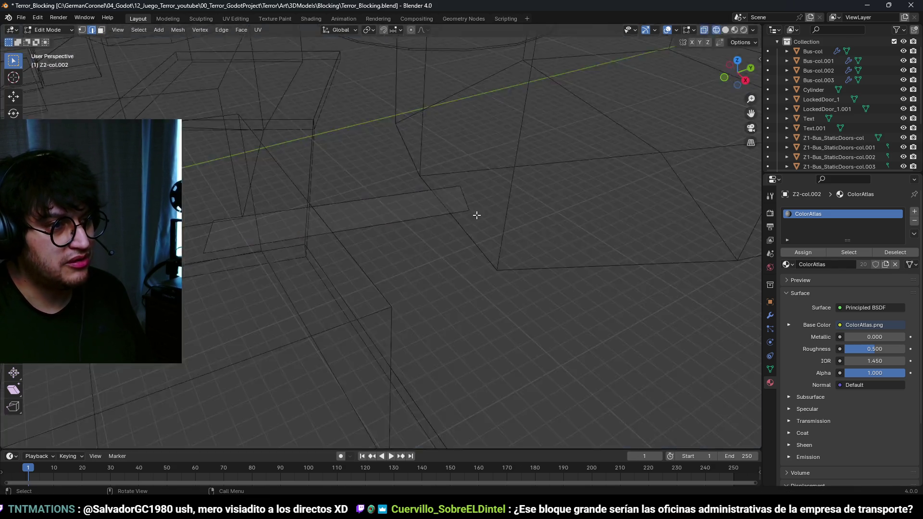
type("gz6")
key("Return")
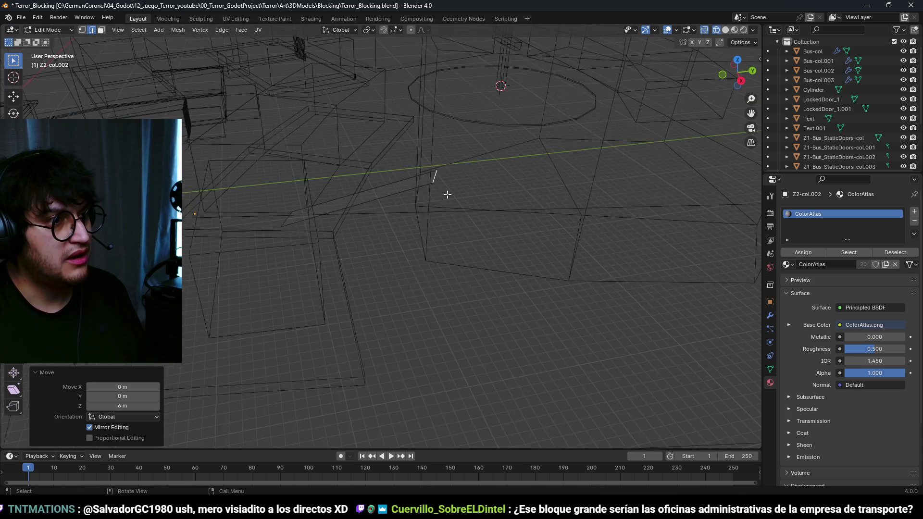
mouse_move(550, 238)
left_mouse_down()
mouse_move(540, 158)
mouse_move(498, 192)
mouse_move(459, 200)
mouse_move(533, 186)
mouse_move(454, 186)
mouse_move(452, 324)
left_mouse_up()
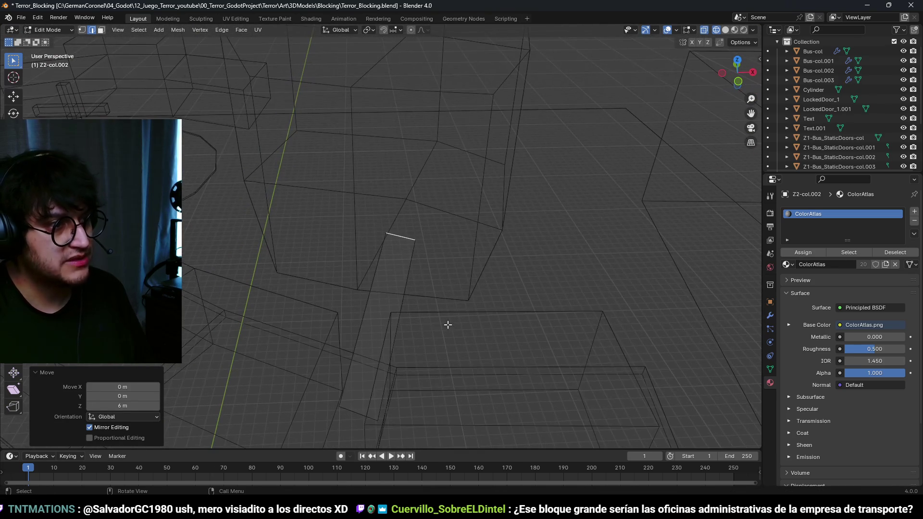
Step: Lower the raised edge 1 m and shift the tilted panel into the gap between buildings
key("KP_7")
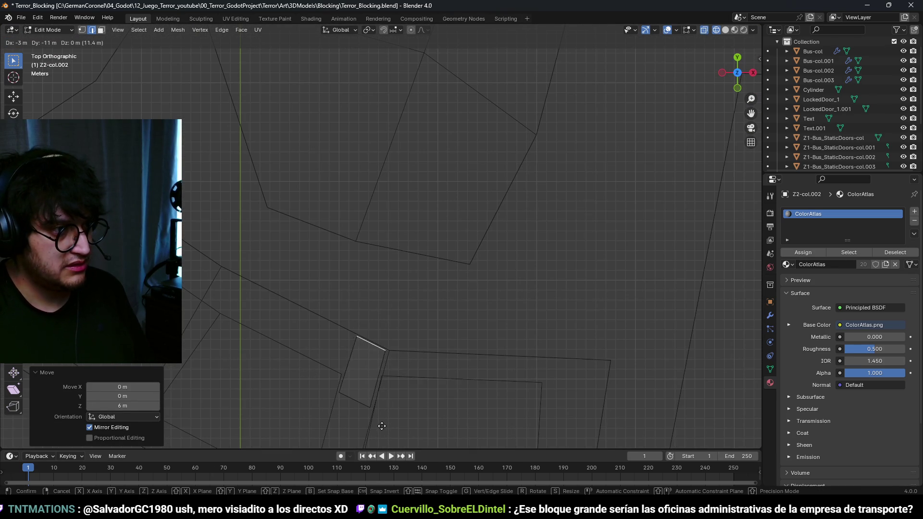
key("shift+z")
mouse_move(446, 274)
left_mouse_down()
mouse_move(475, 286)
mouse_move(440, 291)
mouse_move(458, 306)
left_mouse_up()
left_click(444, 308)
key("g")
key("z")
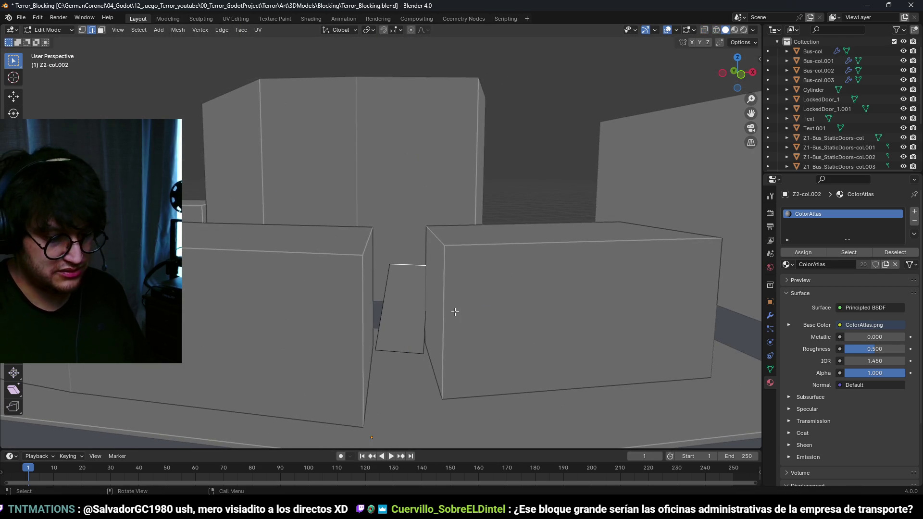
key("KP_7")
left_click(461, 273)
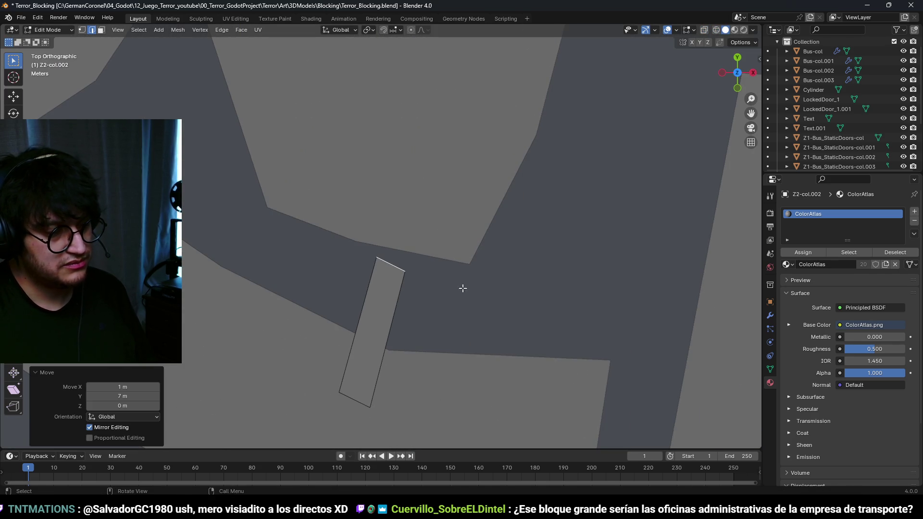
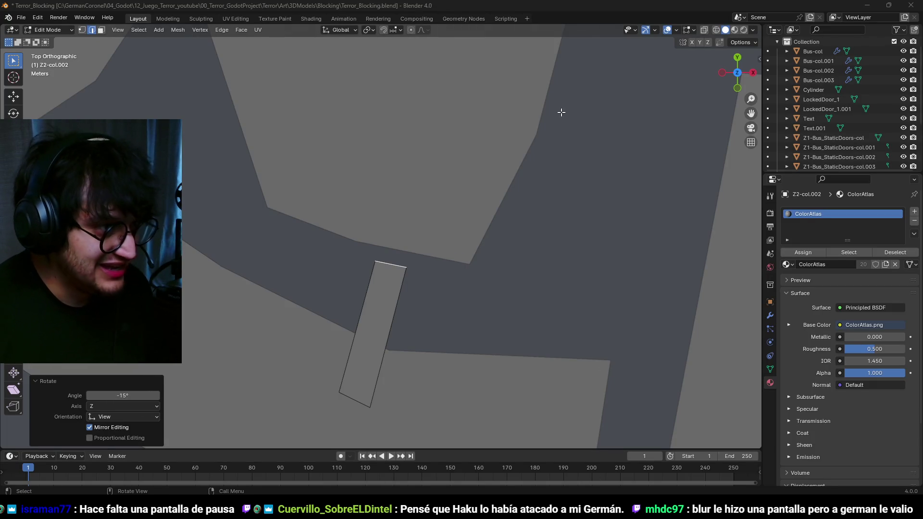
Step: Move the selected face of the strip vertically along Z
scroll(457, 192, "down", 5)
mouse_move(457, 191)
left_mouse_down()
mouse_move(500, 193)
mouse_move(433, 145)
mouse_move(442, 200)
mouse_move(418, 225)
mouse_move(429, 204)
mouse_move(435, 208)
mouse_move(437, 262)
mouse_move(415, 262)
mouse_move(385, 240)
mouse_move(366, 267)
left_mouse_up()
key("g")
key("z")
key("Return")
Step: In top ortho wireframe view, rotate the selected edge 7.21° and reposition it
key("KP_7")
scroll(346, 267, "up", 3)
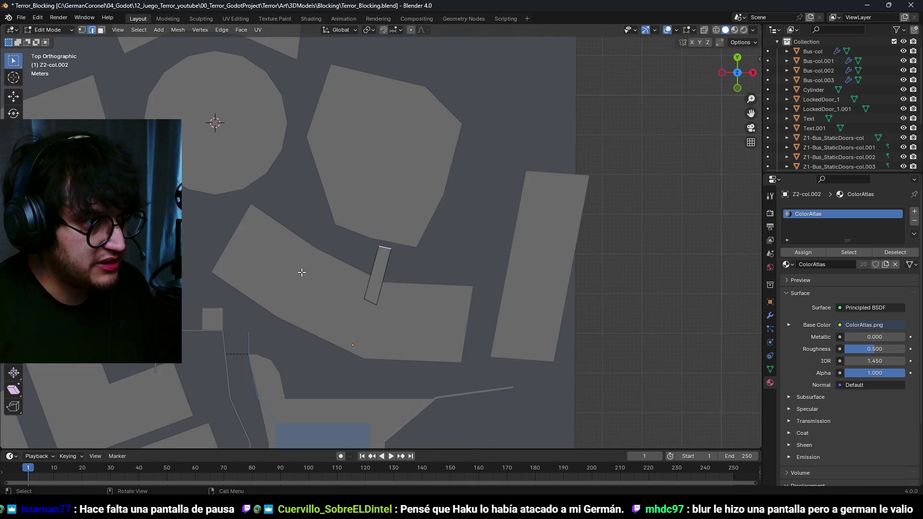
key("shift+z")
scroll(443, 241, "up", 2)
key("r")
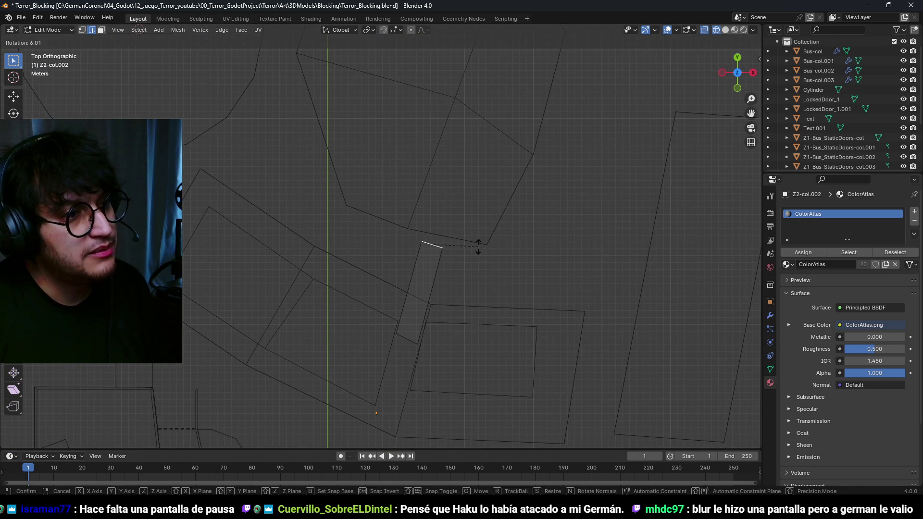
left_click(478, 246)
scroll(484, 247, "up", 1)
key("g")
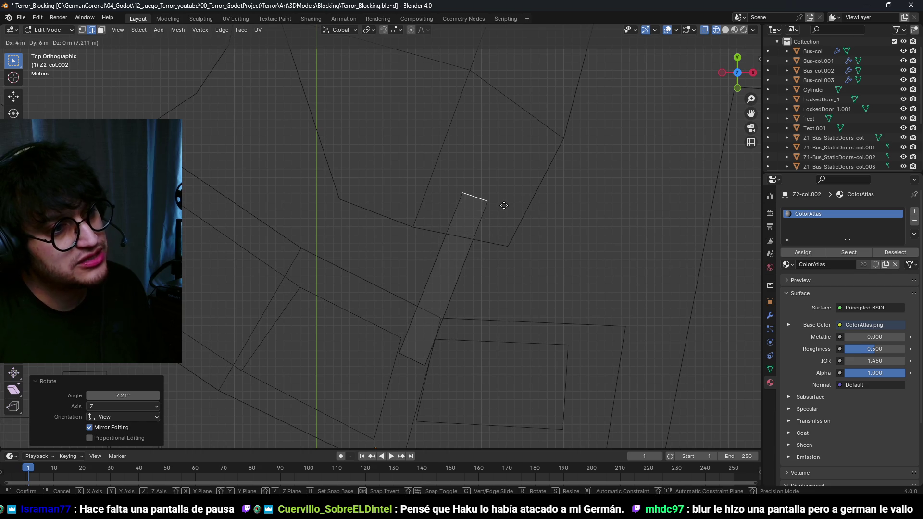
left_click(502, 205)
Step: Move the edge up and to the left along the strip
key("g")
key("g")
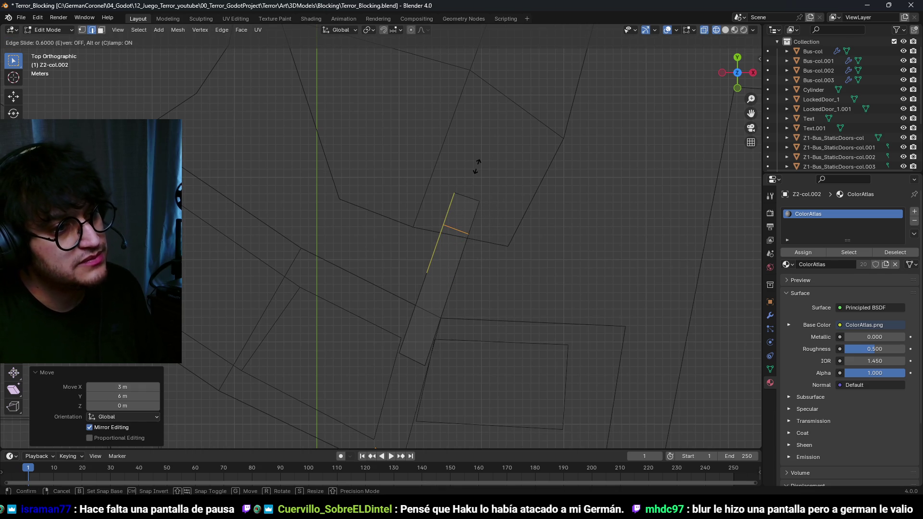
key("g")
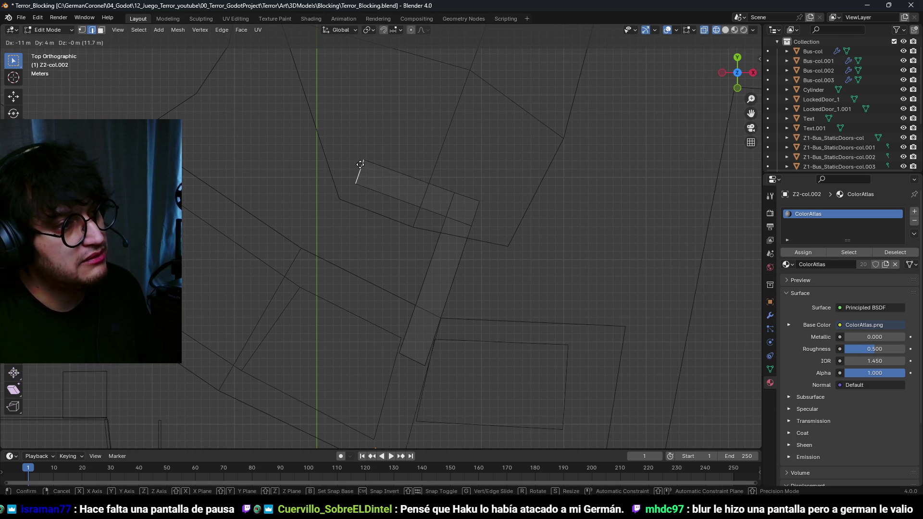
left_click(343, 160)
scroll(420, 212, "up", 2)
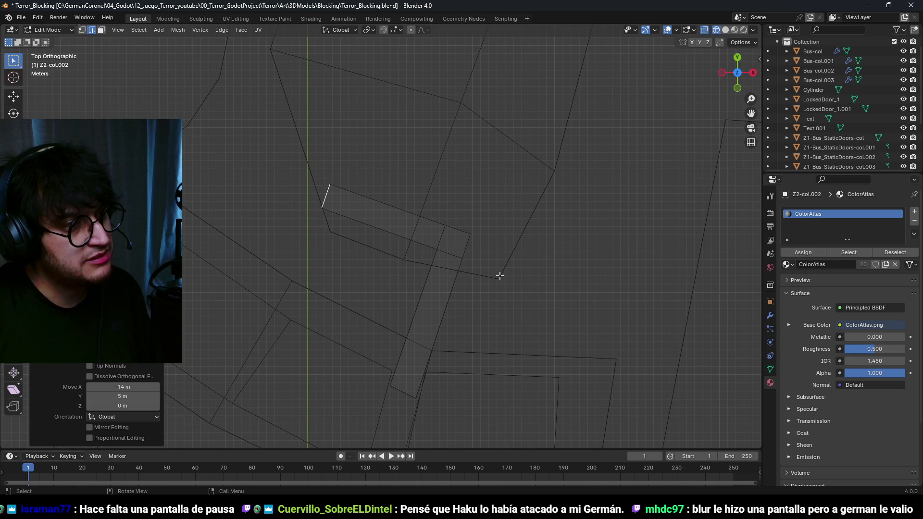
scroll(421, 196, "up", 1)
Step: Add a loop cut across the strip, then reposition the cut edge and the long diagonal edge
key("ctrl+r")
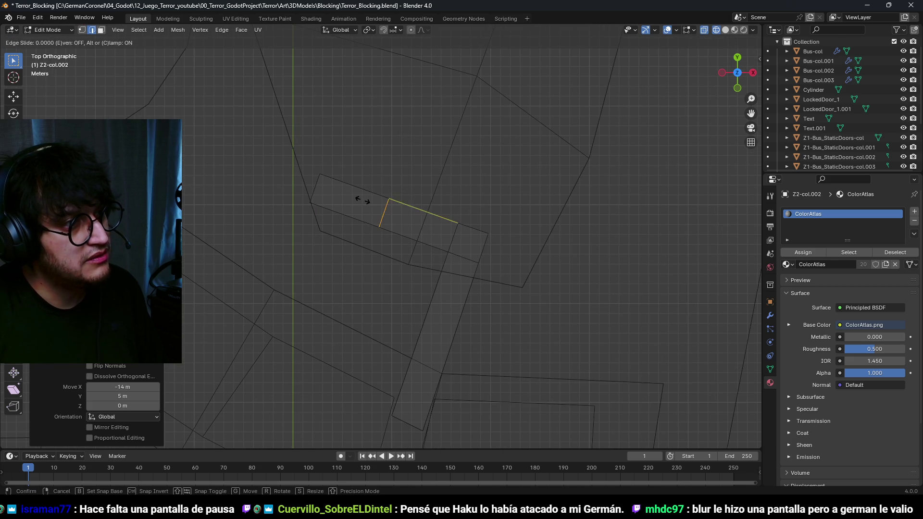
left_click(327, 180)
key("g")
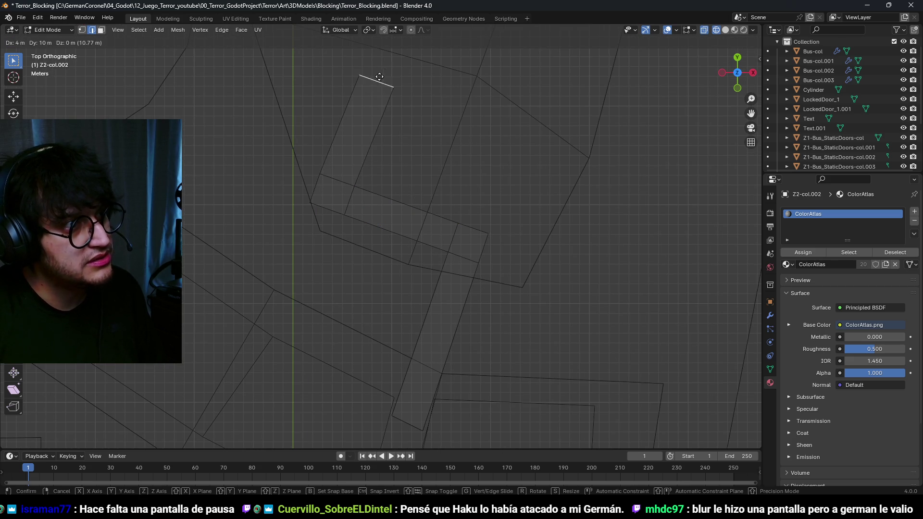
left_click(360, 40)
key("g")
key("g")
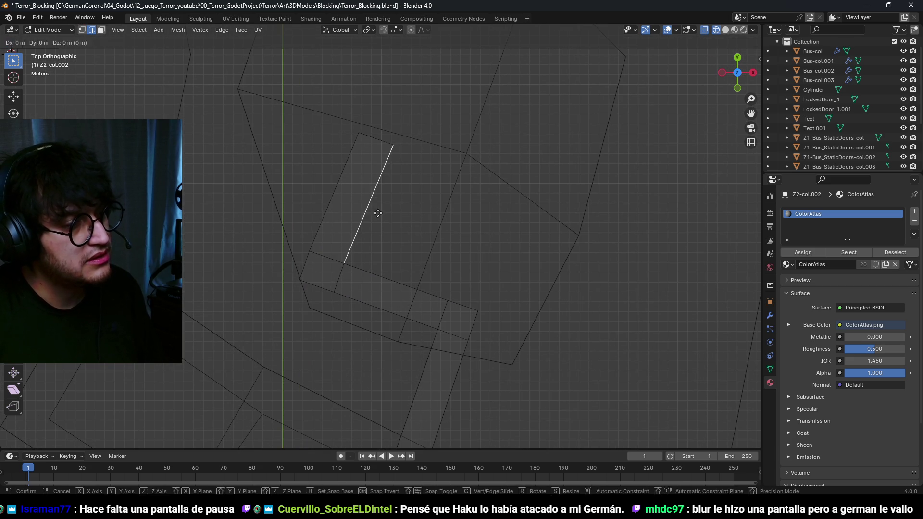
left_click(374, 210)
Step: Add another loop cut near the top of the strip
key("ctrl+r")
left_click(365, 186)
left_click(382, 152)
Step: Reposition the small end face and extrude it outward by 16 m X, -6 m Y
key("3")
left_click(367, 146)
key("g")
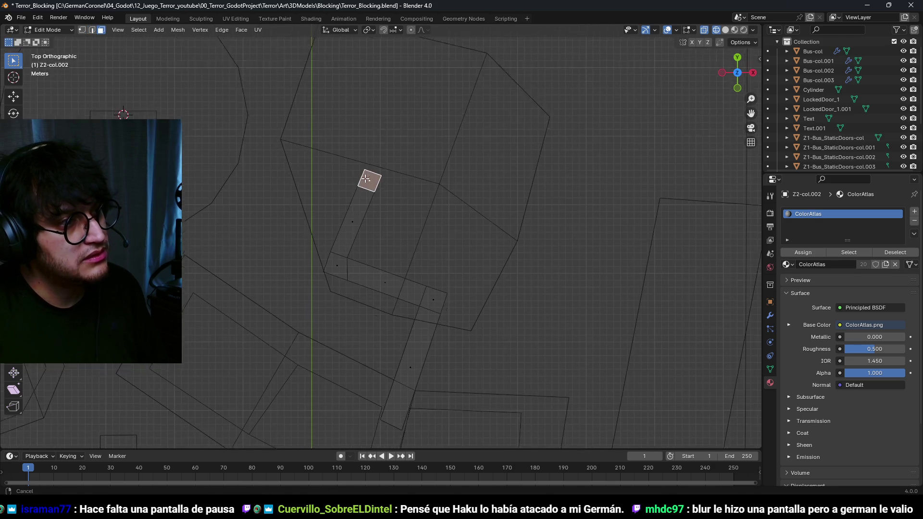
left_click(373, 161)
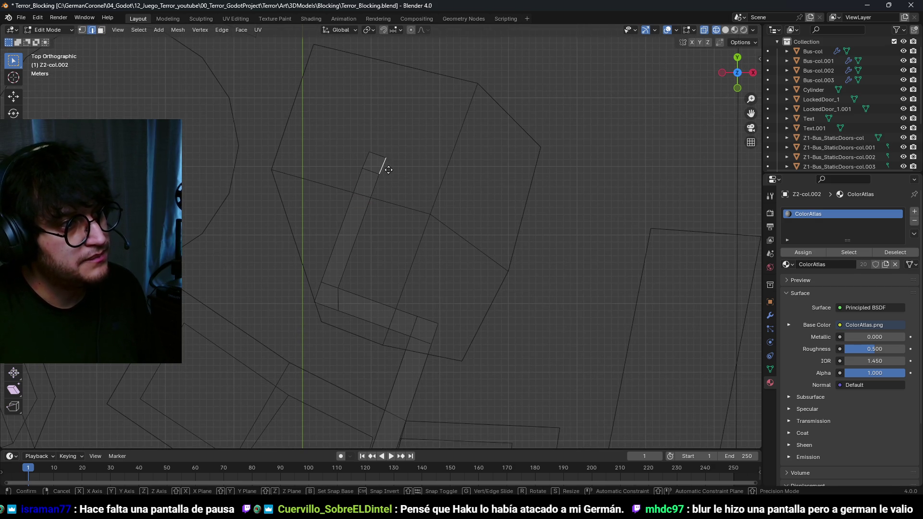
key("e")
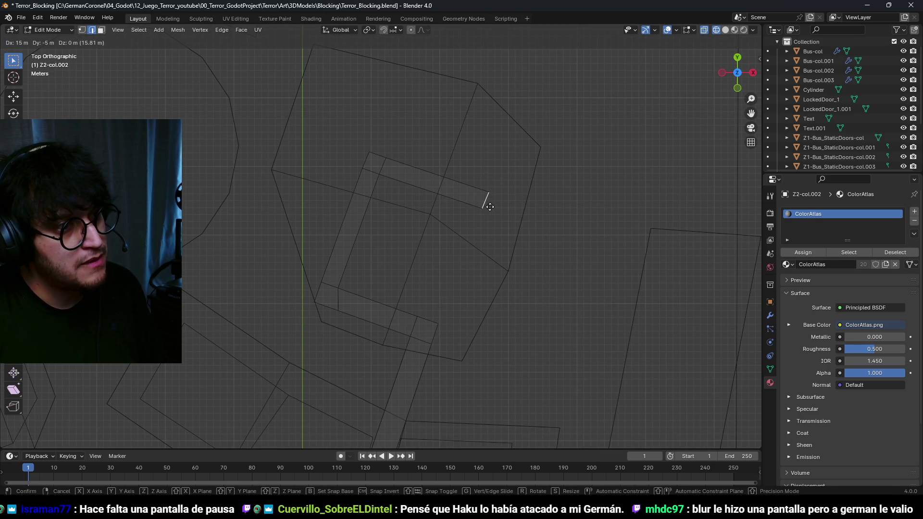
left_click(498, 211)
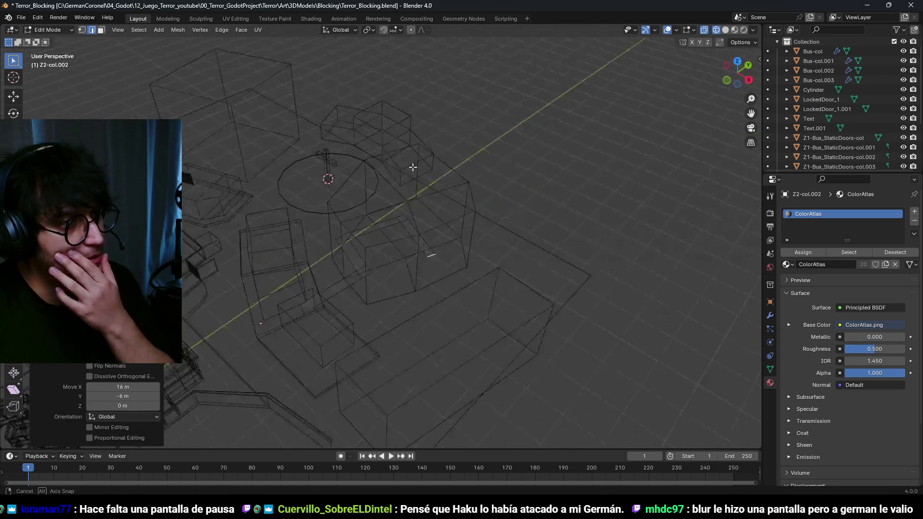
Step: Raise the end face 3 m along Z, then lift the long thin section with it
scroll(422, 334, "up", 5)
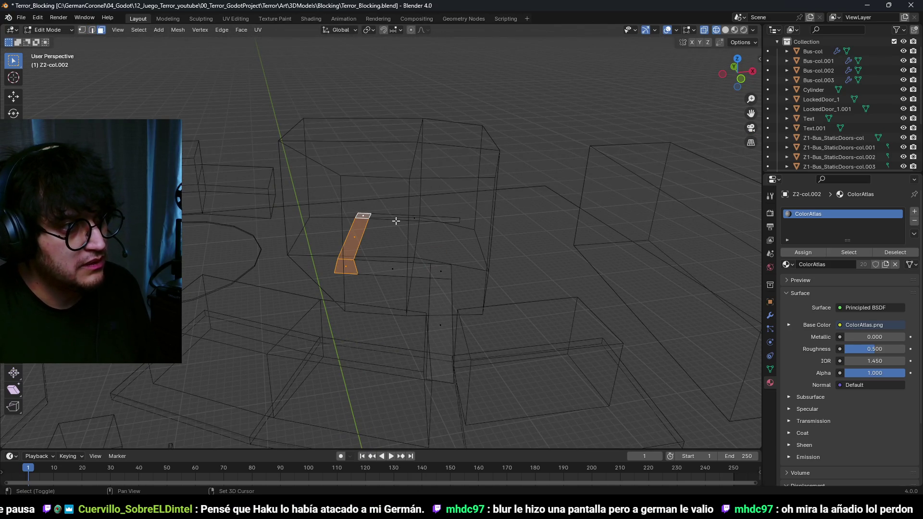
key("g")
key("z")
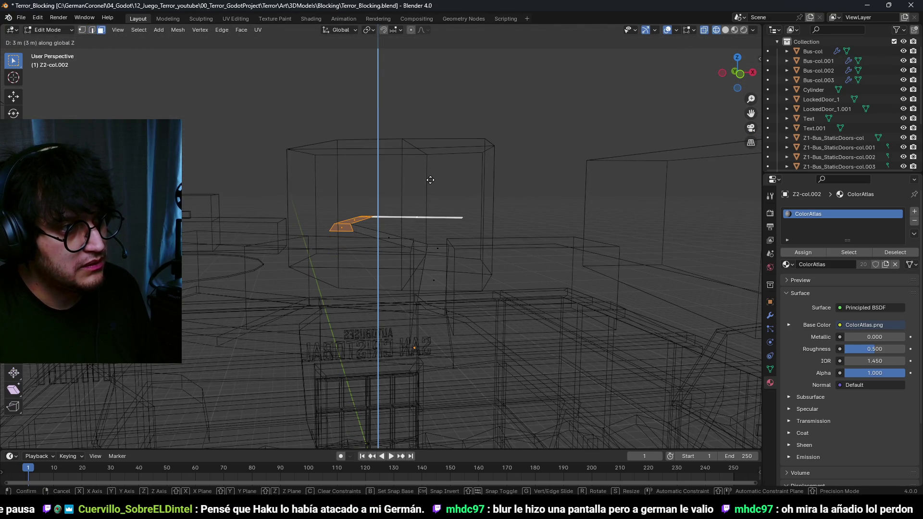
left_click(429, 181)
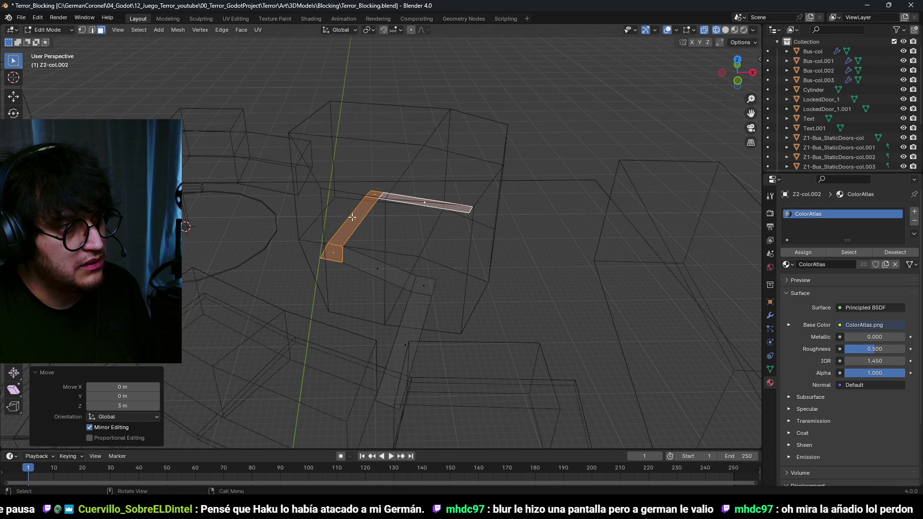
left_click_drag(431, 213, 424, 197)
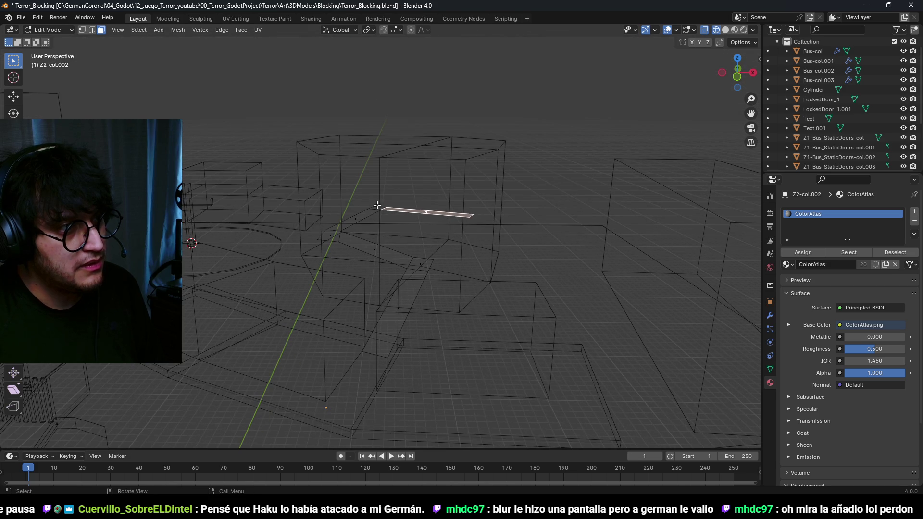
left_click(430, 212, "shift")
key("g")
key("z")
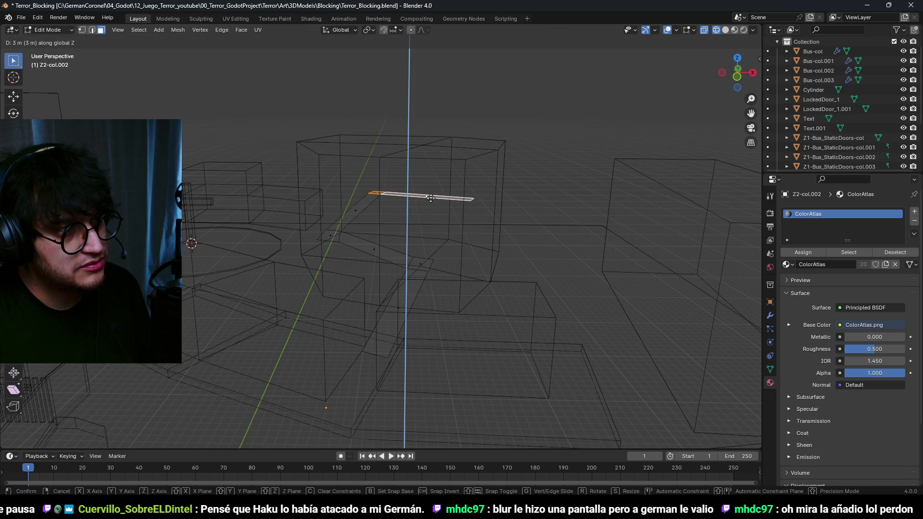
left_click(480, 205)
Step: In edge mode, adjust an edge's height and add three loop cuts along the strip
key("2")
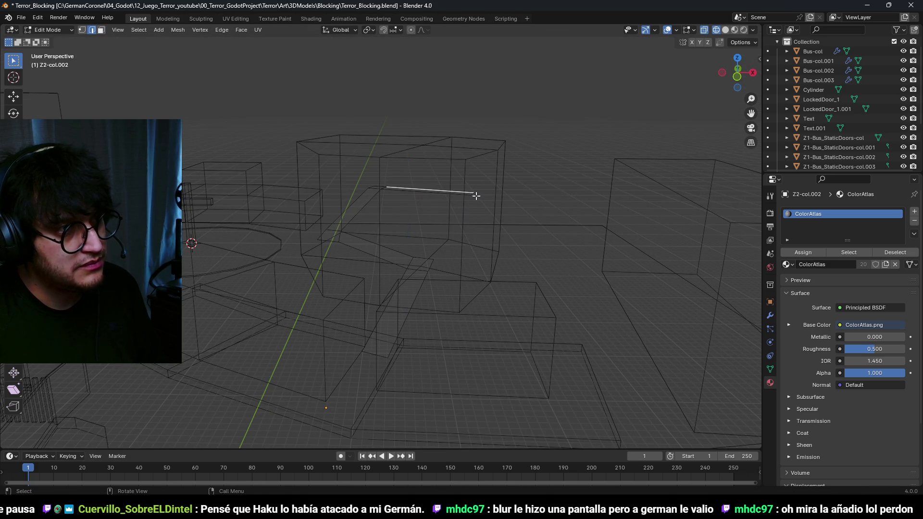
mouse_move(474, 195)
left_mouse_down()
mouse_move(454, 207)
mouse_move(483, 214)
mouse_move(521, 198)
left_mouse_up()
key("g")
key("z")
left_click(518, 184)
mouse_move(428, 202)
left_mouse_down()
mouse_move(500, 274)
mouse_move(457, 269)
mouse_move(388, 231)
mouse_move(305, 253)
mouse_move(381, 248)
mouse_move(385, 218)
mouse_move(418, 253)
left_mouse_up()
scroll(419, 251, "up", 1)
left_click(419, 252)
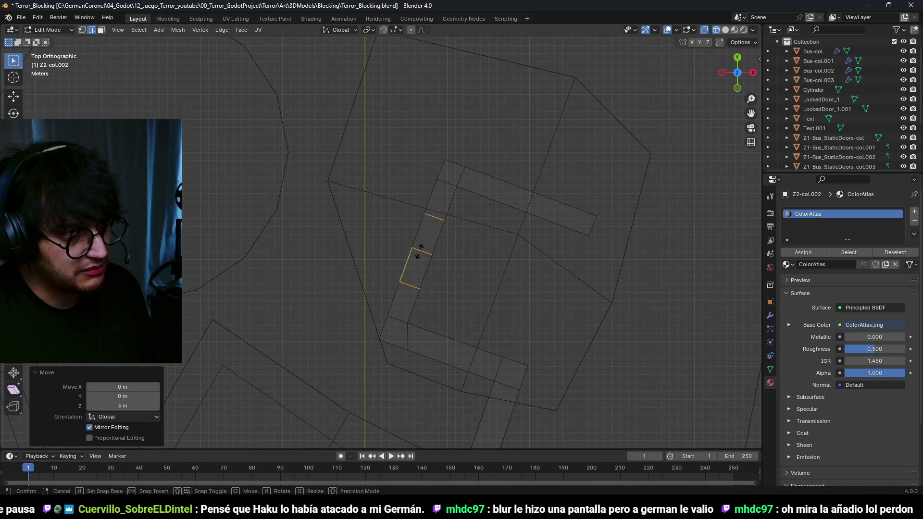
Step: Shift the new cut edges and another strip edge left, then adjust a vertex
key("g")
left_click(416, 249)
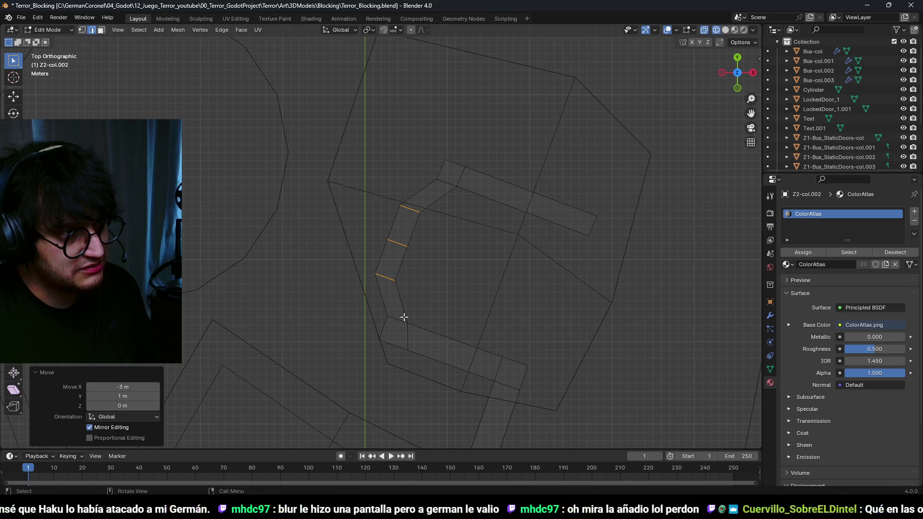
left_click(394, 325)
key("g")
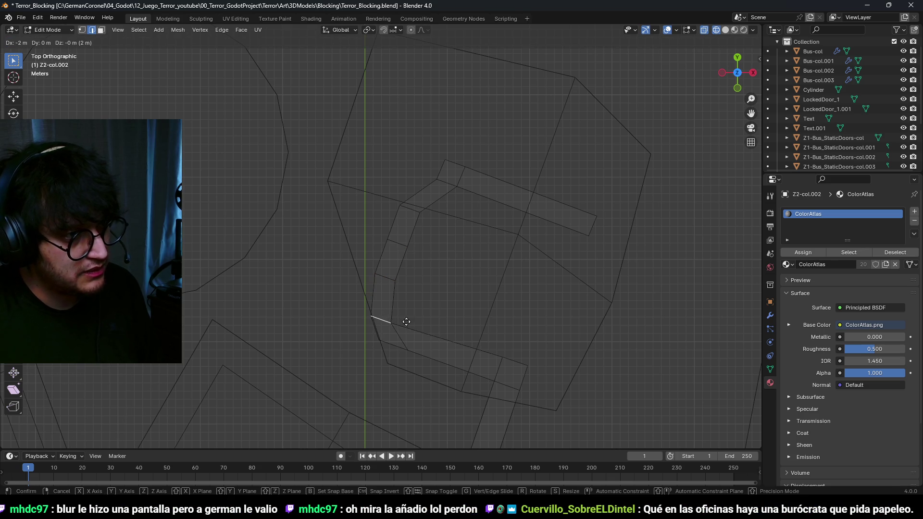
right_click(411, 326)
key("1")
left_click(379, 332)
key("g")
left_click(400, 341)
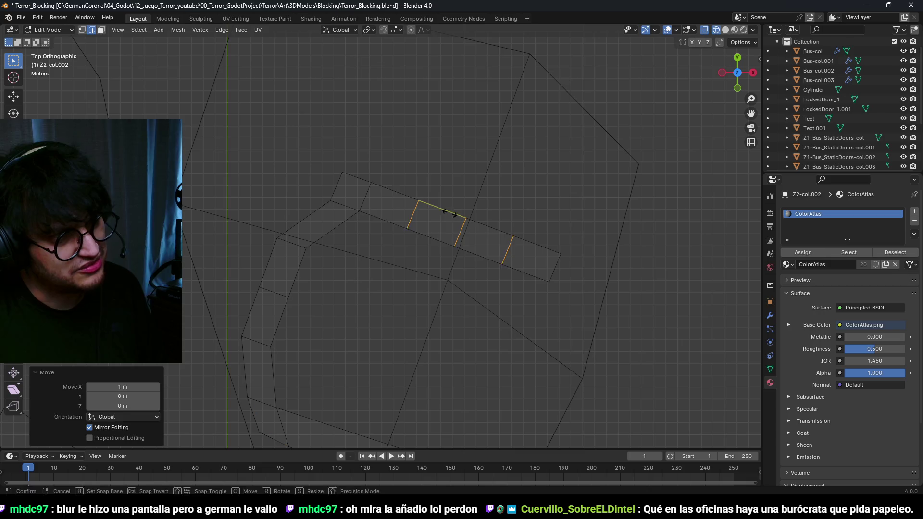
Step: Move the two faces and the left quad upward, then tweak a corner vertex
key("g")
left_click(472, 244)
left_click_drag(372, 219, 309, 148)
key("g")
left_click(372, 170)
left_click(337, 143)
key("g")
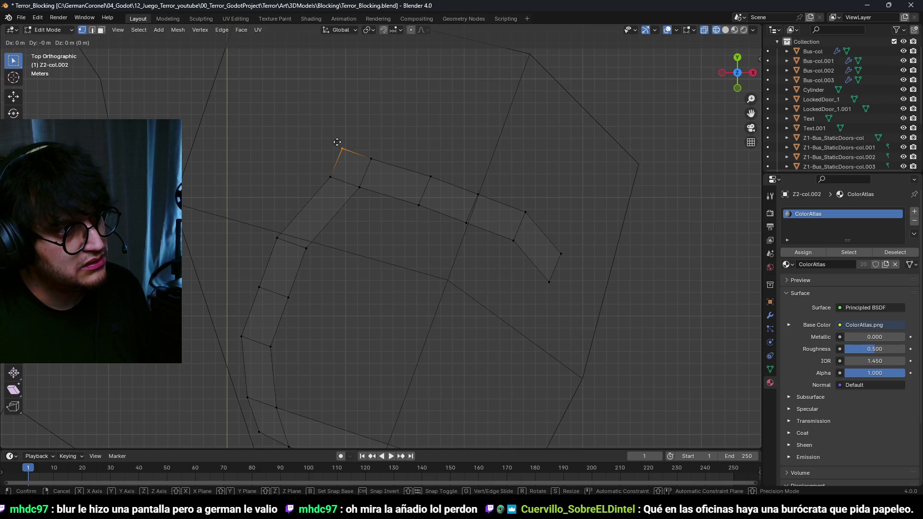
left_click(343, 154)
Step: Shift the next quad face up 2 m and move the right-hand quad upward
scroll(402, 221, "down", 3)
left_click(409, 198)
key("g")
left_click(390, 166)
left_click_drag(501, 268, 439, 192)
key("g")
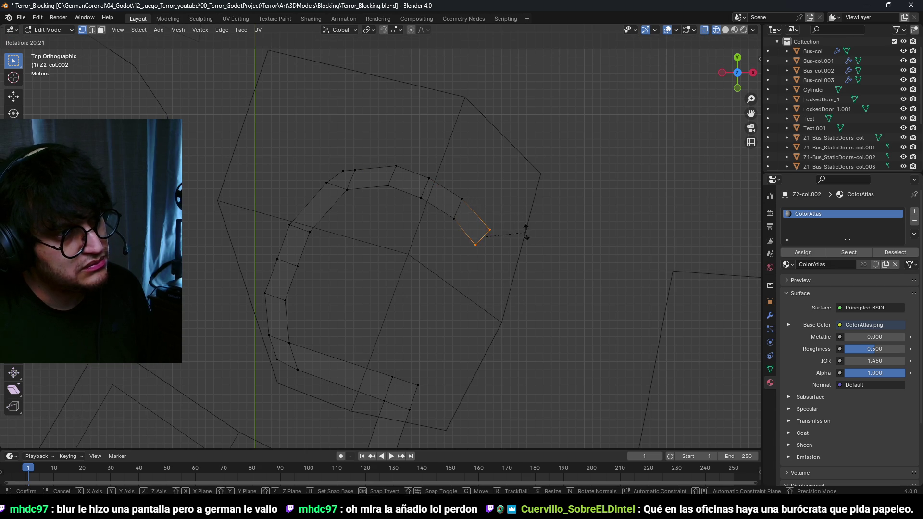
left_click(521, 228)
Step: Move the right-hand quad 1 m along X and turn off see-through wireframe
key("g")
key("x")
key("1")
key("Return")
scroll(412, 237, "down", 2)
key("alt+z")
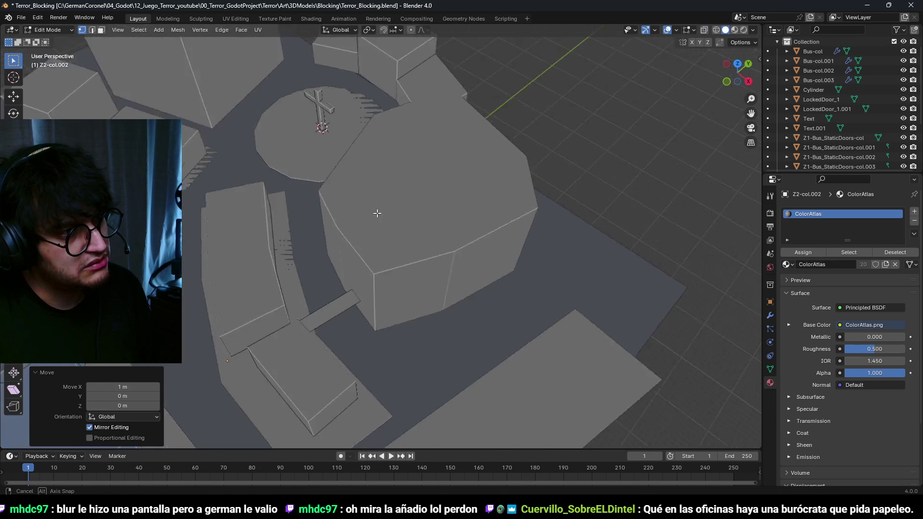
Step: Select the linked tall building mesh and move it 39 m along Y
key("Tab")
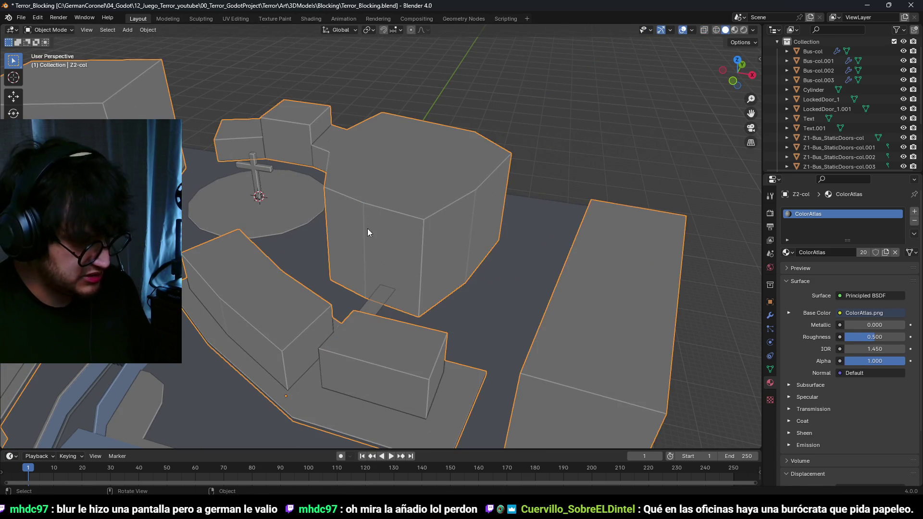
key("Tab")
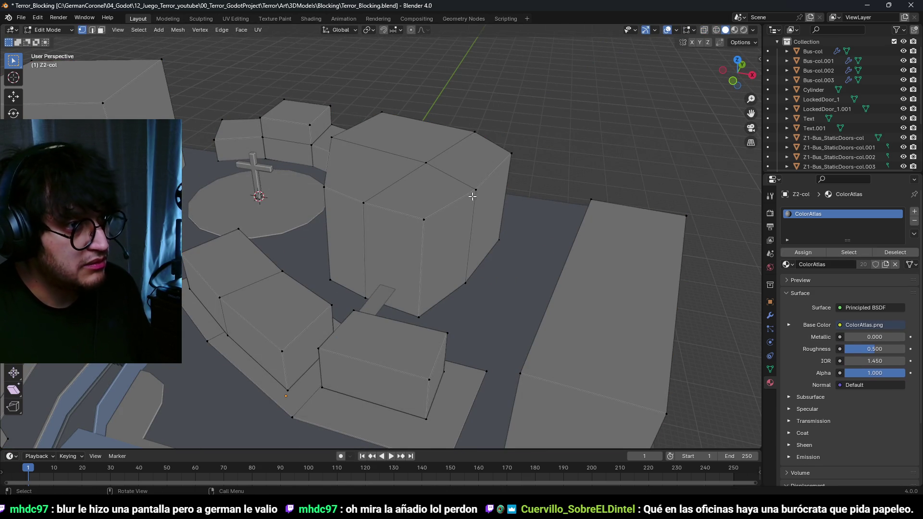
key("l")
key("g")
key("y")
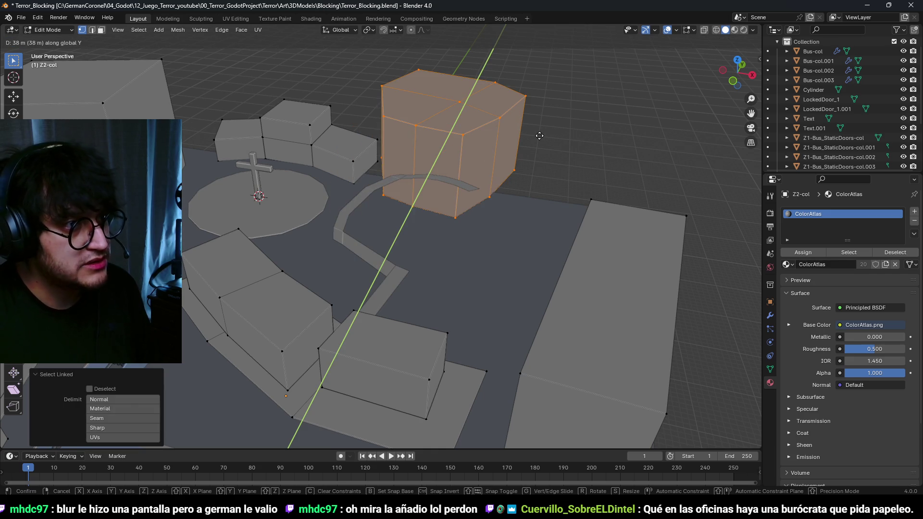
left_click(486, 197)
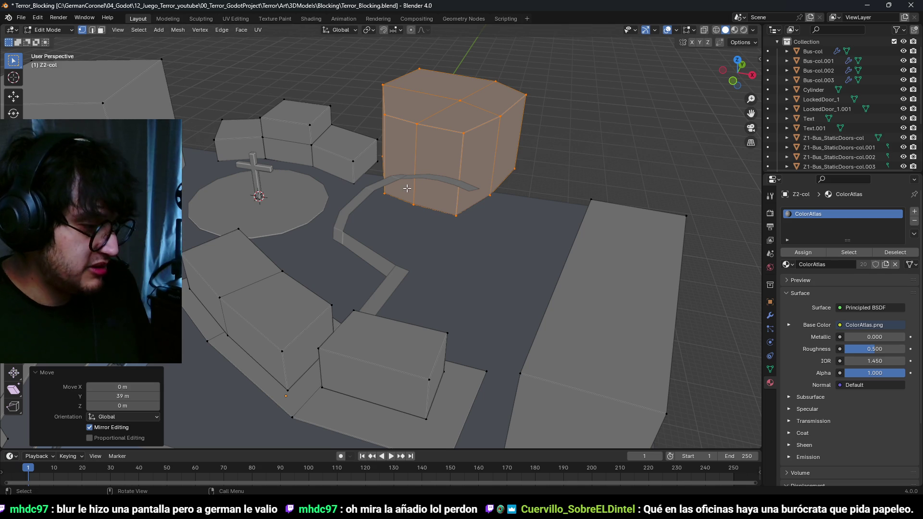
Step: Zoom to review the scene and select the winding path strip
scroll(483, 165, "down", 5)
scroll(487, 247, "up", 5)
scroll(421, 231, "up", 3)
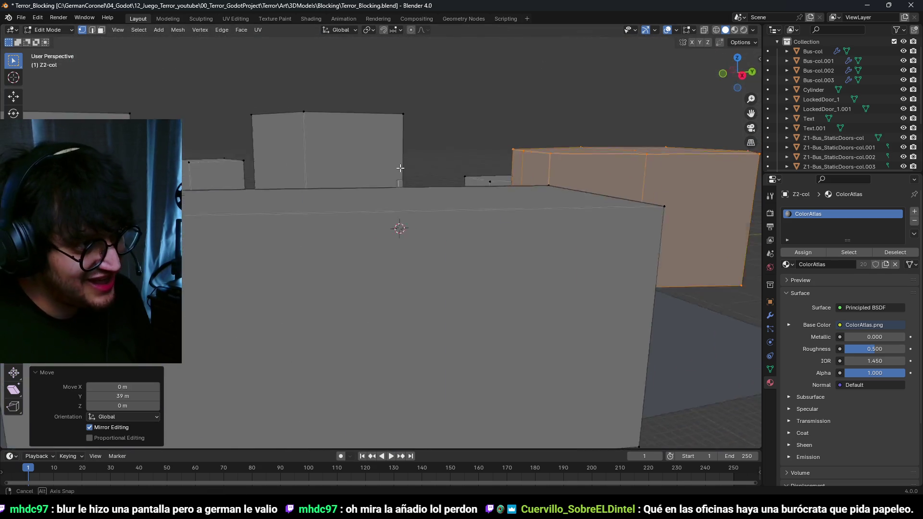
scroll(439, 278, "down", 2)
scroll(438, 277, "up", 3)
left_click(346, 227)
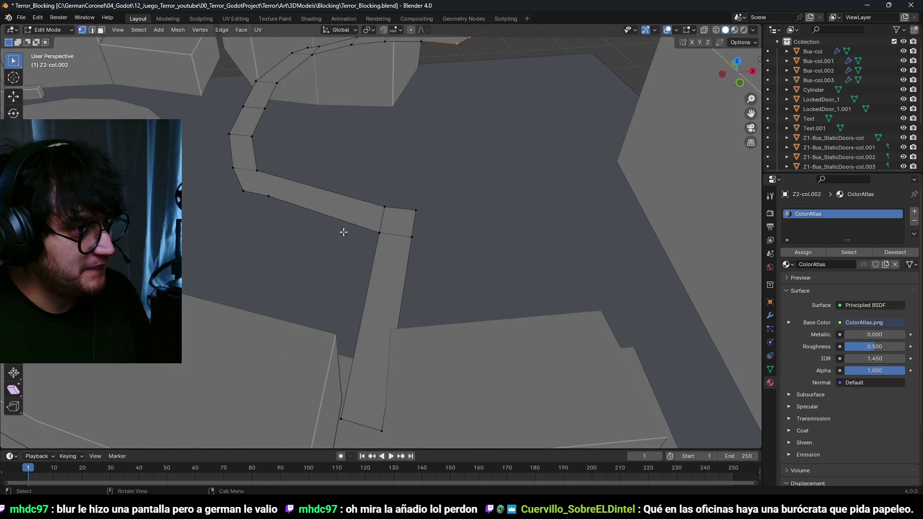
Step: Add a loop cut to the path strip and rotate it 25° in top view
scroll(378, 226, "up", 2)
left_click(340, 244)
key("KP_7")
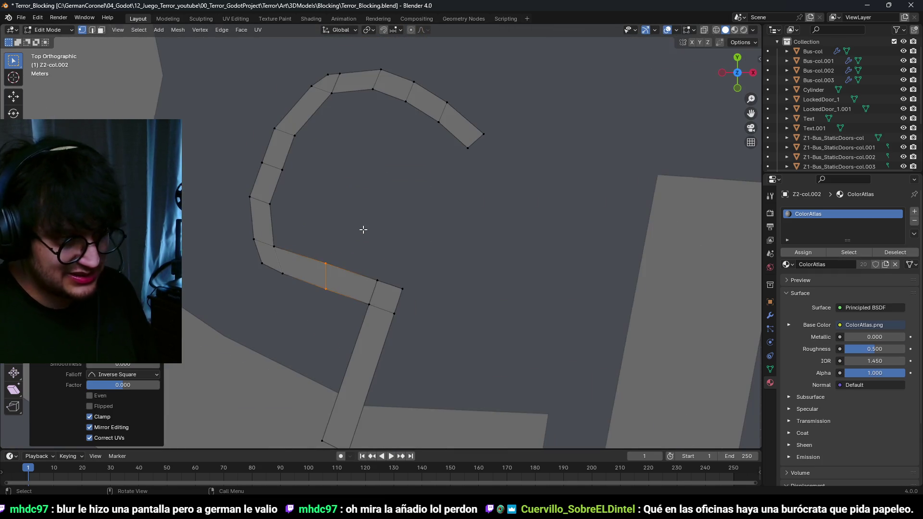
key("r")
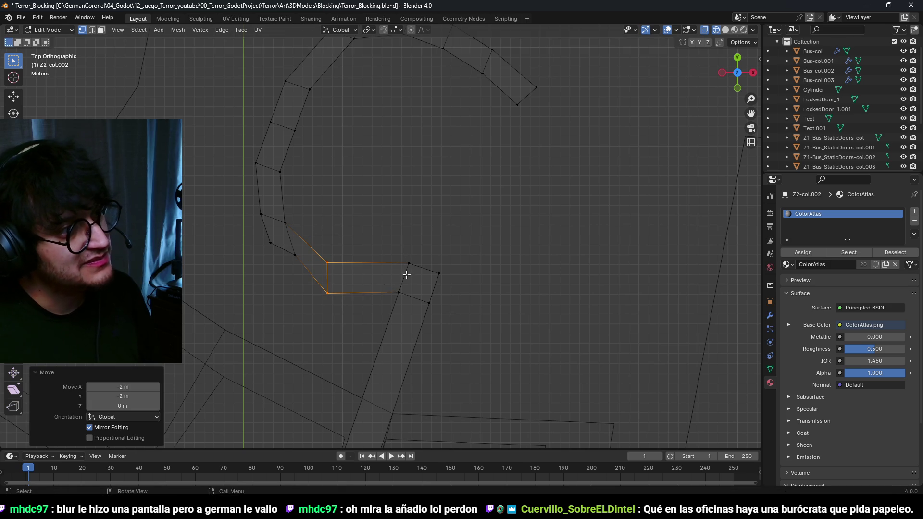
left_click(311, 272)
Step: Move a bend corner vertex 1 m and shift one segment's four vertices -2 m X, -4 m Y
left_click_drag(285, 241, 283, 242)
key("g")
left_click(271, 260)
scroll(358, 278, "down", 1)
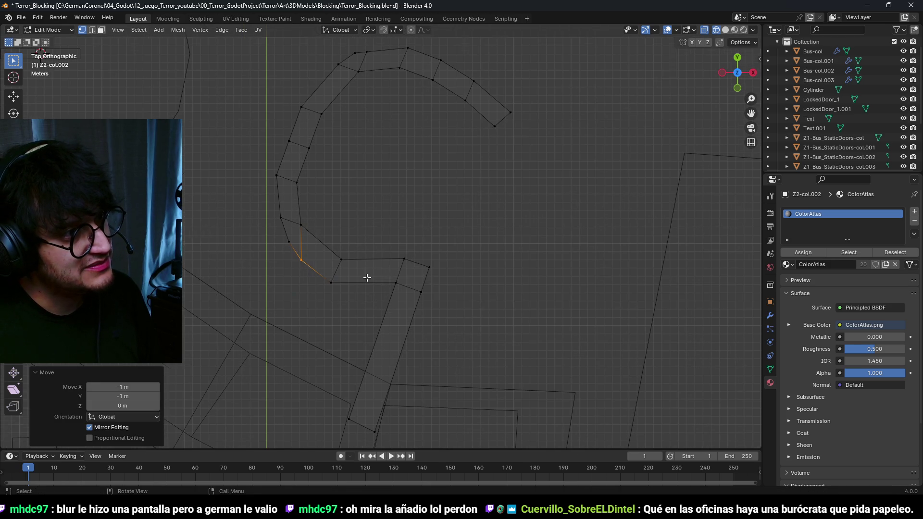
key("g")
mouse_move(443, 322)
left_mouse_down()
mouse_move(382, 250)
mouse_move(388, 278)
left_mouse_up()
left_click(368, 277)
Step: Shift a vertex -1 m along X and return to Object Mode
key("g")
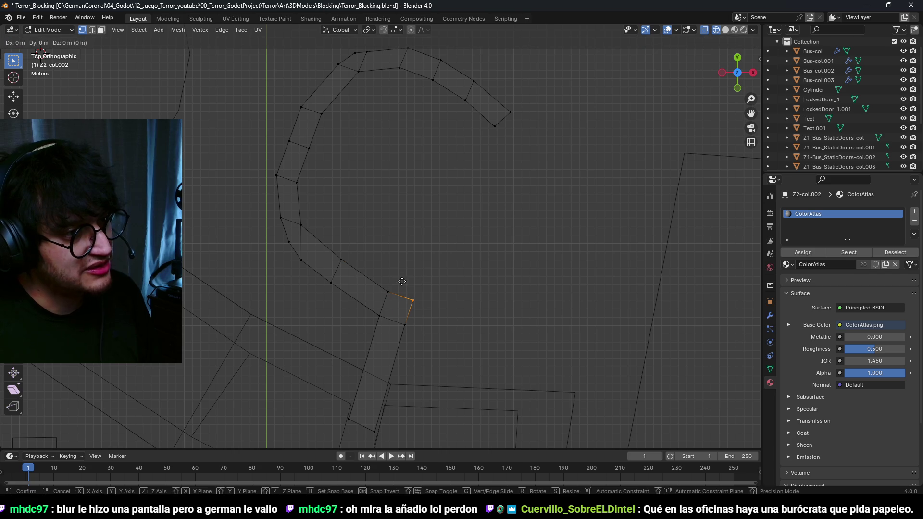
left_click(395, 284)
mouse_move(449, 312)
left_mouse_down()
mouse_move(367, 247)
mouse_move(433, 254)
mouse_move(529, 227)
mouse_move(546, 233)
mouse_move(481, 250)
mouse_move(375, 236)
mouse_move(476, 252)
mouse_move(481, 228)
mouse_move(365, 269)
mouse_move(262, 244)
mouse_move(436, 257)
left_mouse_up()
scroll(436, 257, "up", 6)
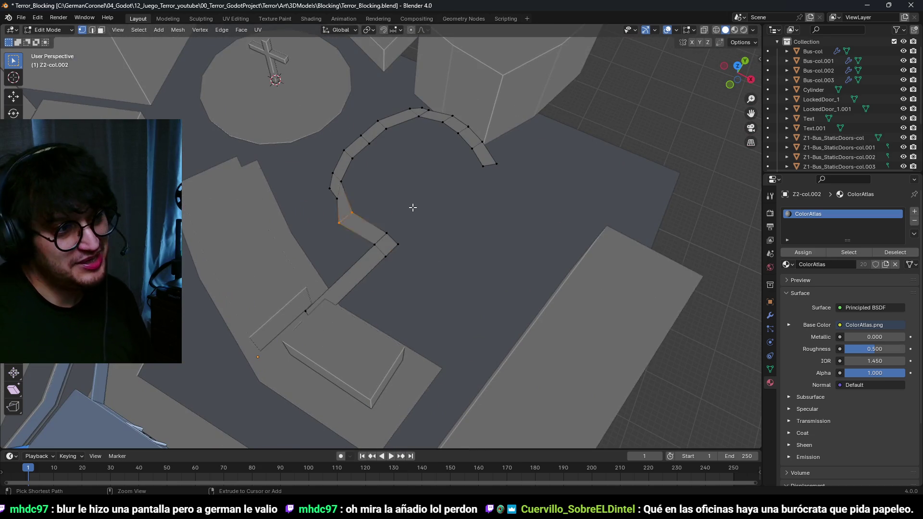
scroll(413, 208, "up", 3)
key("Tab")
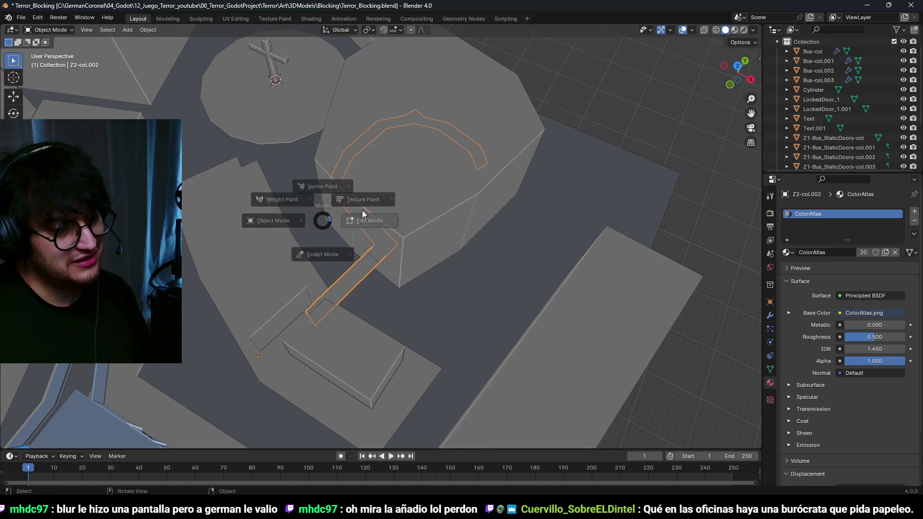
Step: Delete the vertices of the path strip's curved upper section
left_click(433, 211)
key("shift+z")
key("KP_7")
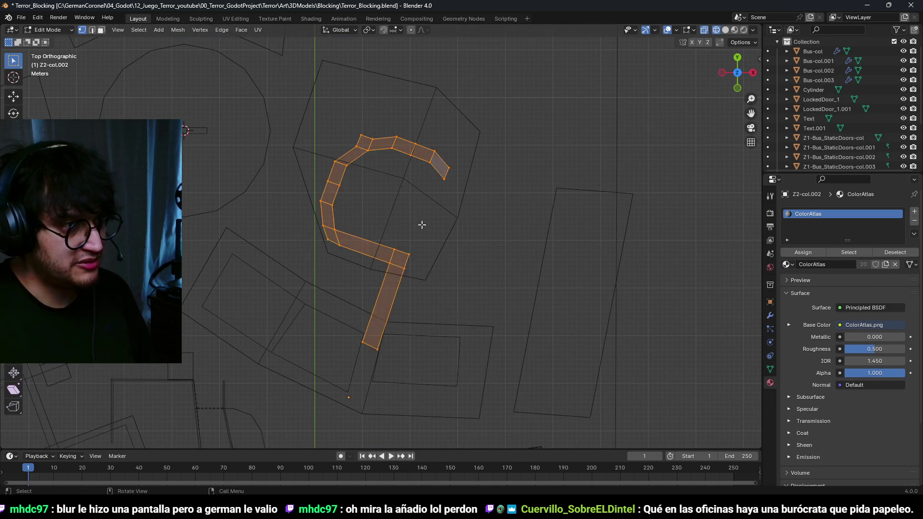
left_click_drag(487, 225, 304, 52)
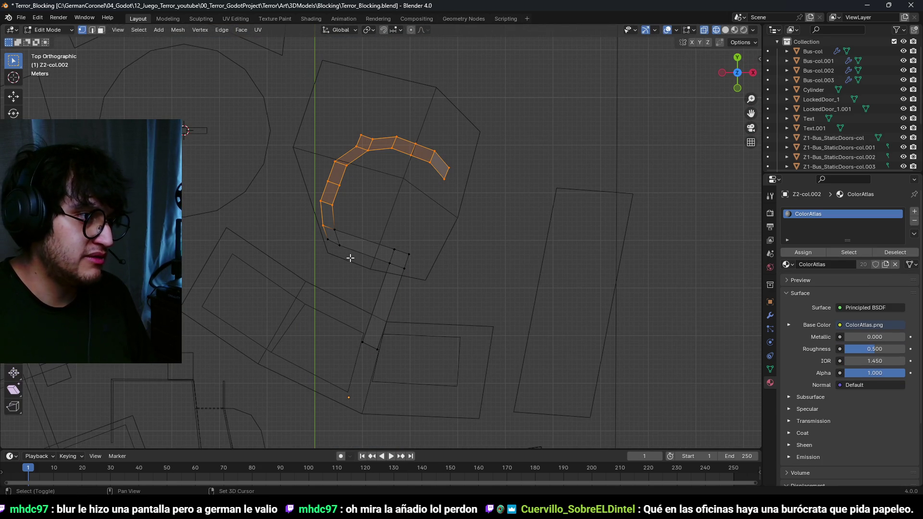
left_click_drag(316, 217, 316, 218)
key("x")
left_click(310, 192)
key("x")
left_click(338, 244)
Step: Move the leftover edge 15 m and 8 m, then raise it 7 m along Z
key("2")
key("g")
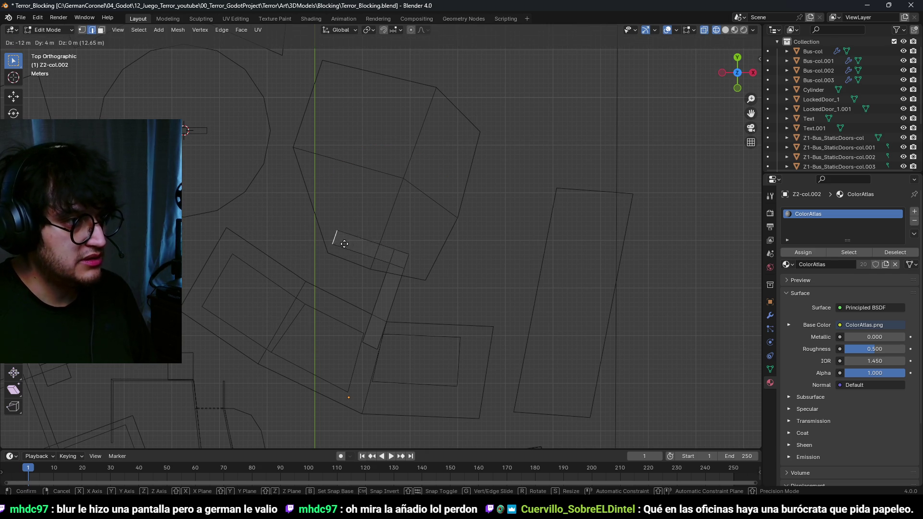
left_click(331, 228)
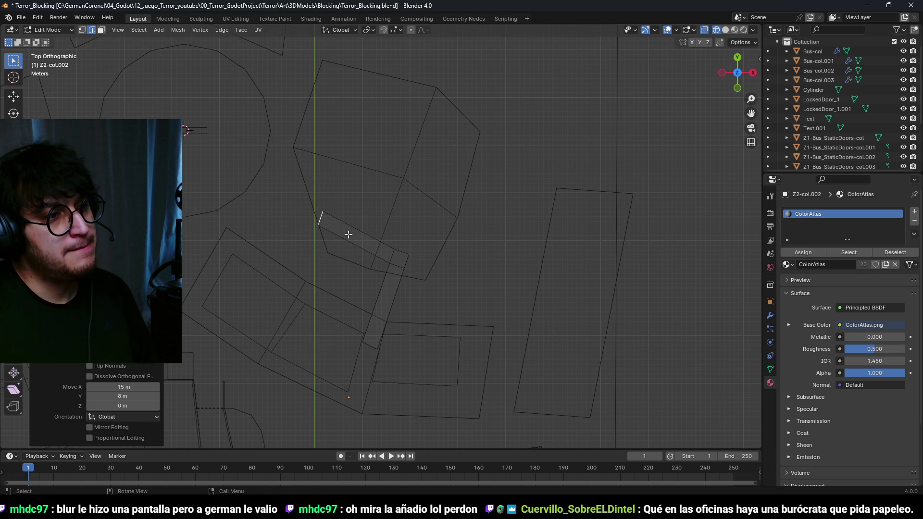
mouse_move(366, 236)
left_mouse_down()
mouse_move(350, 154)
mouse_move(316, 200)
mouse_move(361, 190)
mouse_move(349, 196)
left_mouse_up()
key("g")
key("z")
left_click(410, 194)
Step: Flatten the selection to zero height along Z
mouse_move(410, 194)
left_mouse_down()
mouse_move(365, 142)
mouse_move(394, 180)
mouse_move(379, 163)
mouse_move(358, 170)
left_mouse_up()
key("3")
key("g")
key("z")
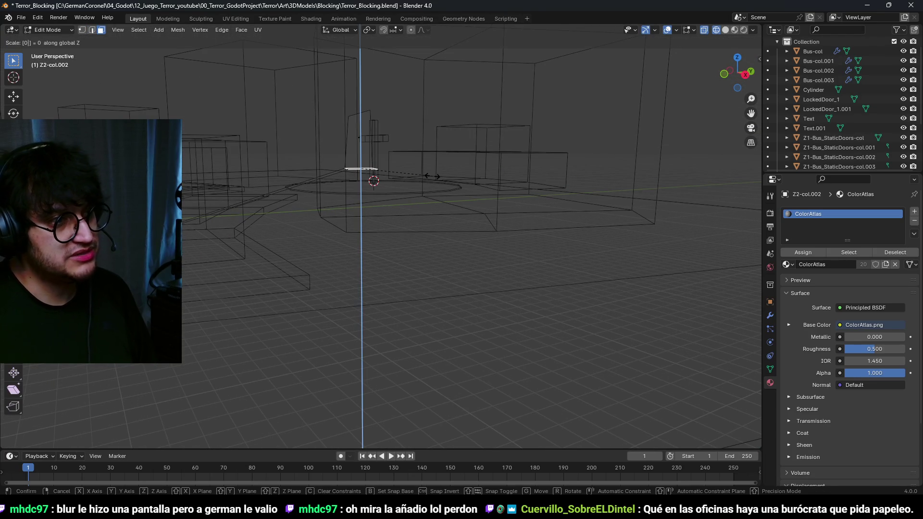
left_click(432, 176)
Step: Rotate the edge 10 degrees in top view and move it into position
left_click_drag(433, 176, 363, 228)
key("2")
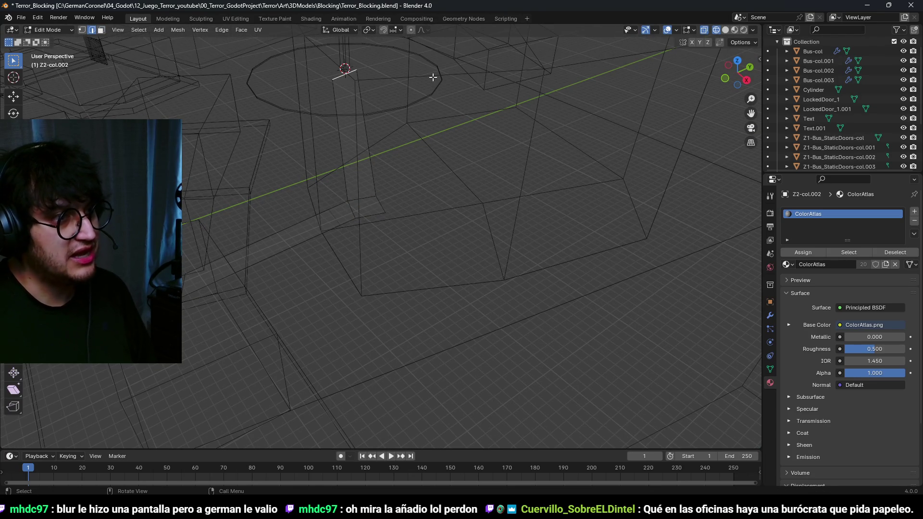
key("KP_7")
type("r10")
key("Return")
key("g")
left_click(365, 222)
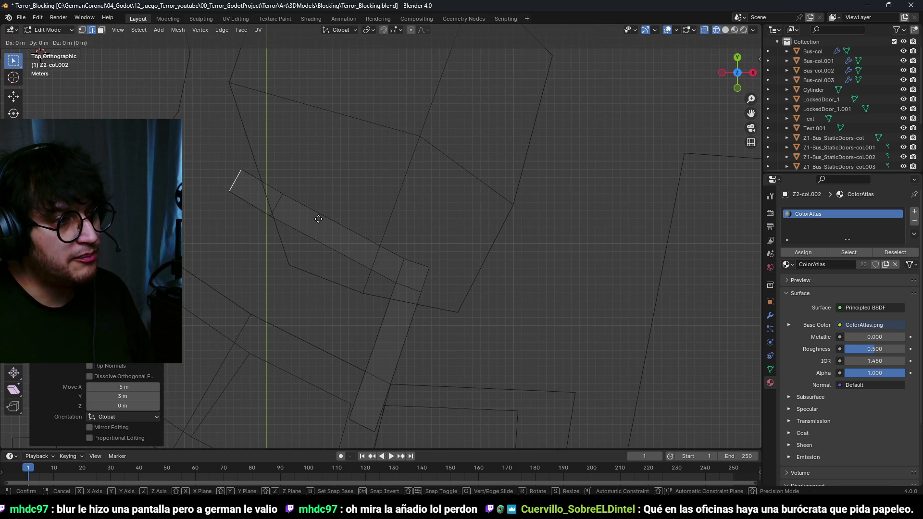
key("g")
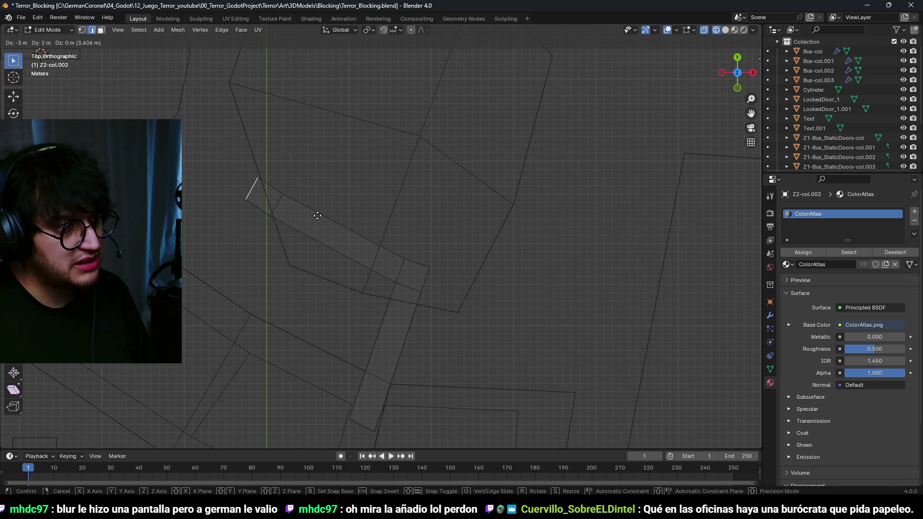
left_click(315, 215)
Step: Extrude the edge into a new strip 10 m and 18 m, checking it in solid and rendered shading
key("3")
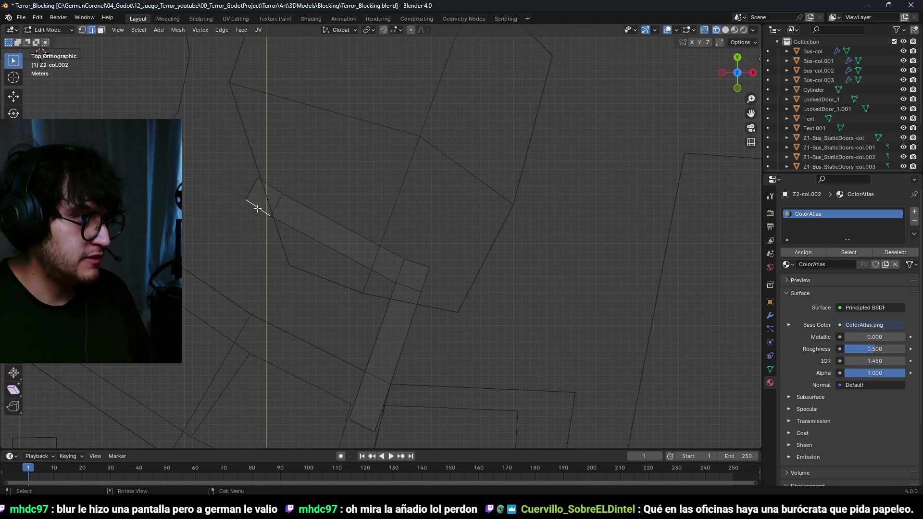
key("KP_7")
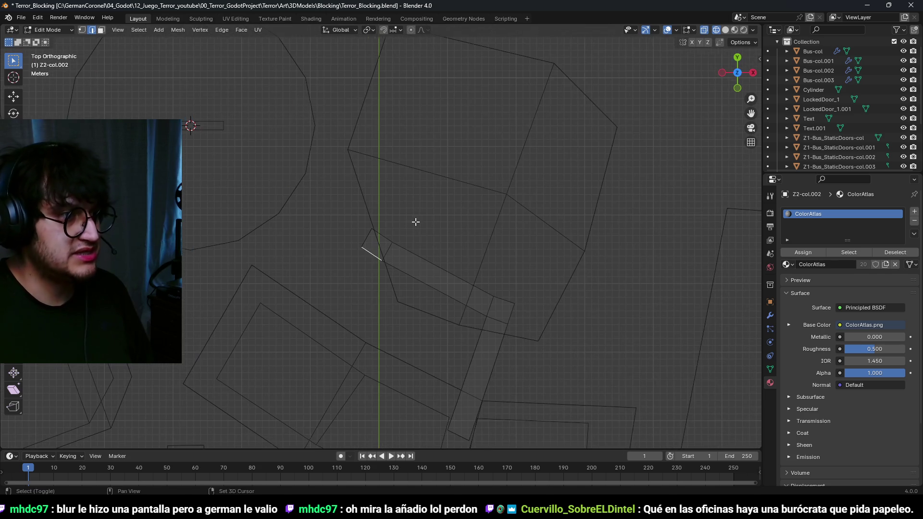
key("g")
left_click(346, 343)
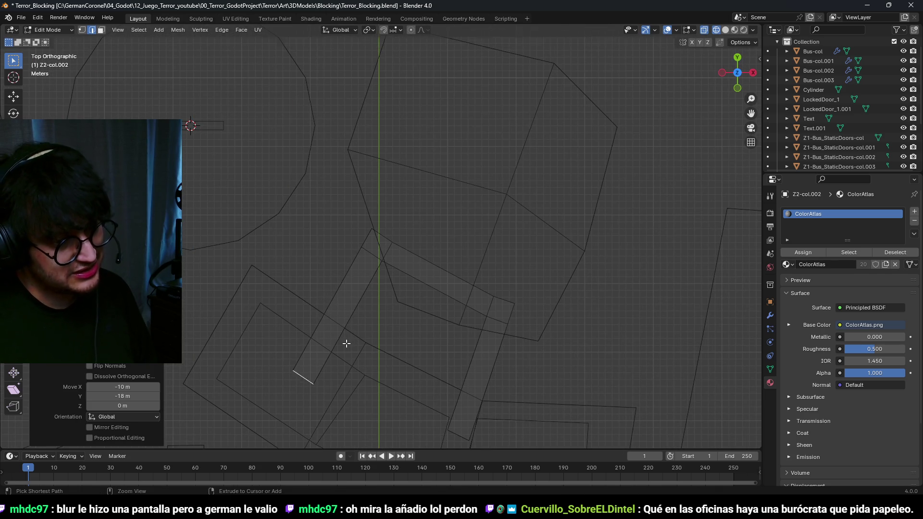
key("z")
left_click(388, 258)
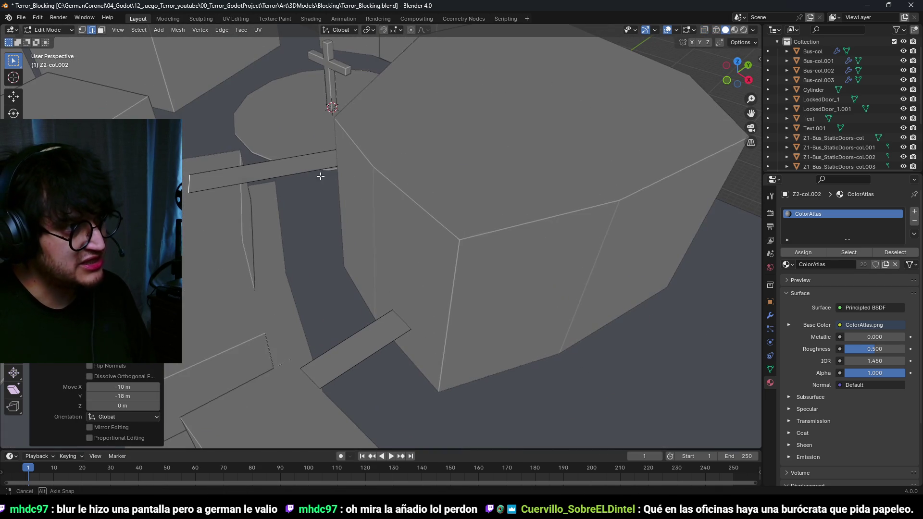
key("z")
key("8")
key("z")
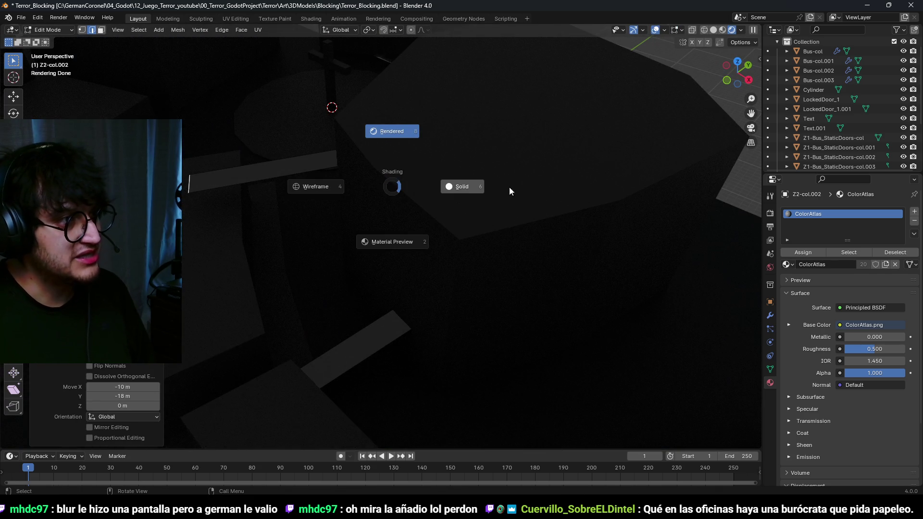
left_click(441, 188)
Step: Lift the new strip 6 m, slide an edge halfway along it, and move it 2 m and 4 m
key("ctrl+z")
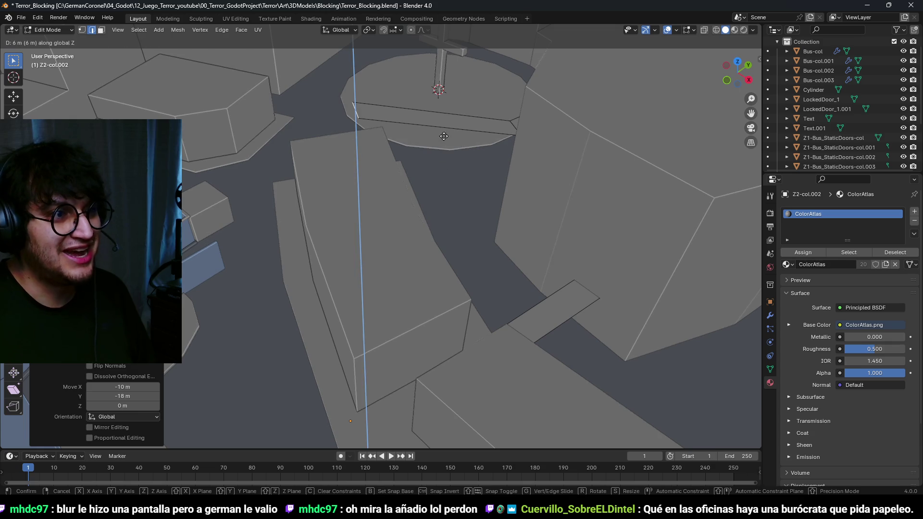
scroll(438, 184, "down", 3)
key("KP_7")
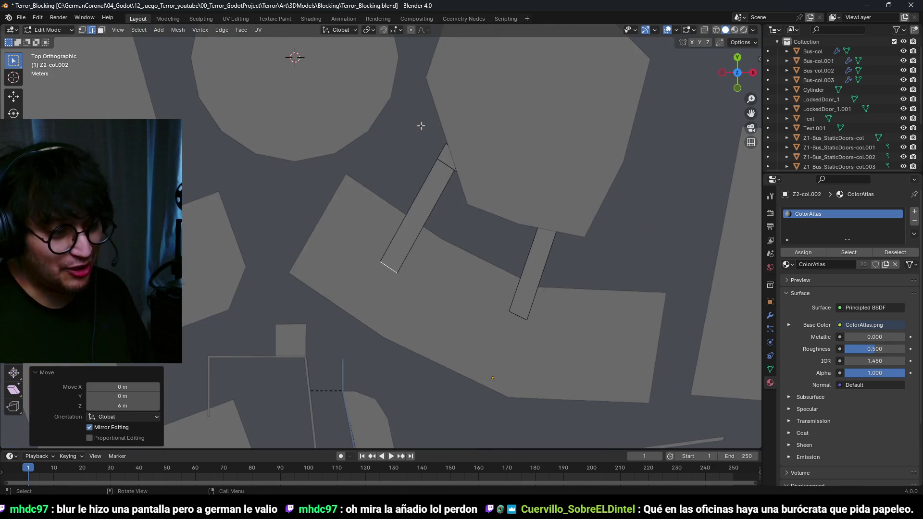
key("shift+z")
key("g")
left_click(439, 225)
key("g")
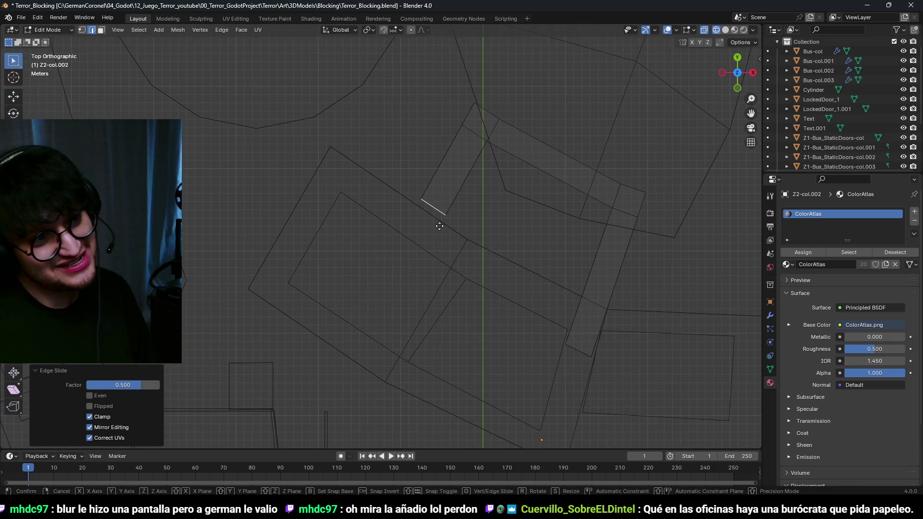
left_click(422, 256)
Step: Return to Object Mode and select the L-shaped wall piece
mouse_move(422, 253)
left_mouse_down()
mouse_move(416, 194)
mouse_move(450, 103)
mouse_move(444, 75)
mouse_move(442, 88)
mouse_move(534, 157)
mouse_move(550, 185)
left_mouse_up()
key("ctrl+Tab")
left_click(415, 201)
mouse_move(416, 201)
left_mouse_down()
mouse_move(512, 197)
mouse_move(388, 212)
mouse_move(419, 231)
left_mouse_up()
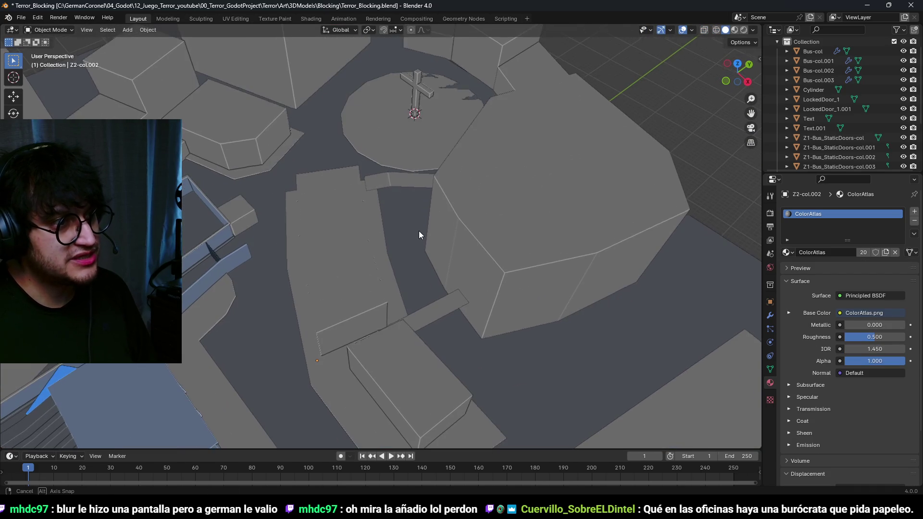
left_click(403, 181)
Step: Select the strip's bar, leg and corner faces and move them 4 m X, 7 m Y
key("KP_7")
key("Tab")
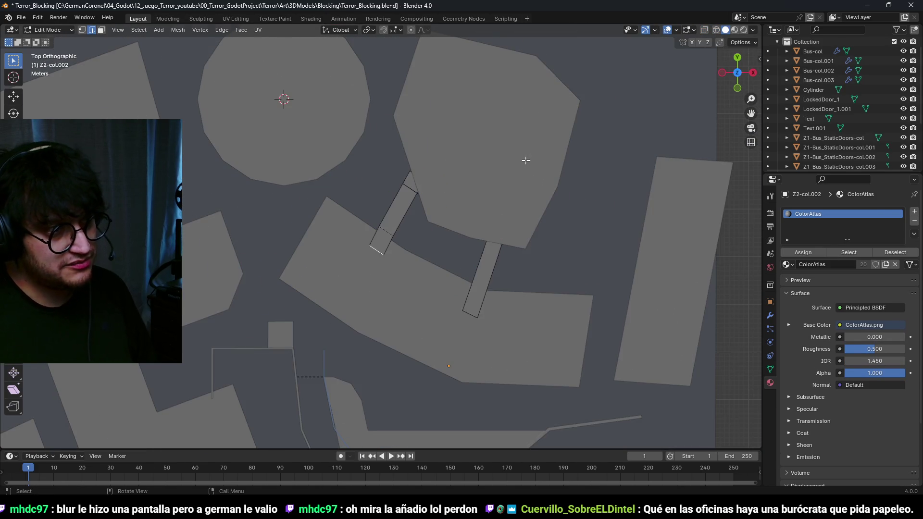
scroll(526, 159, "up", 3)
key("shift+z")
left_click(457, 230)
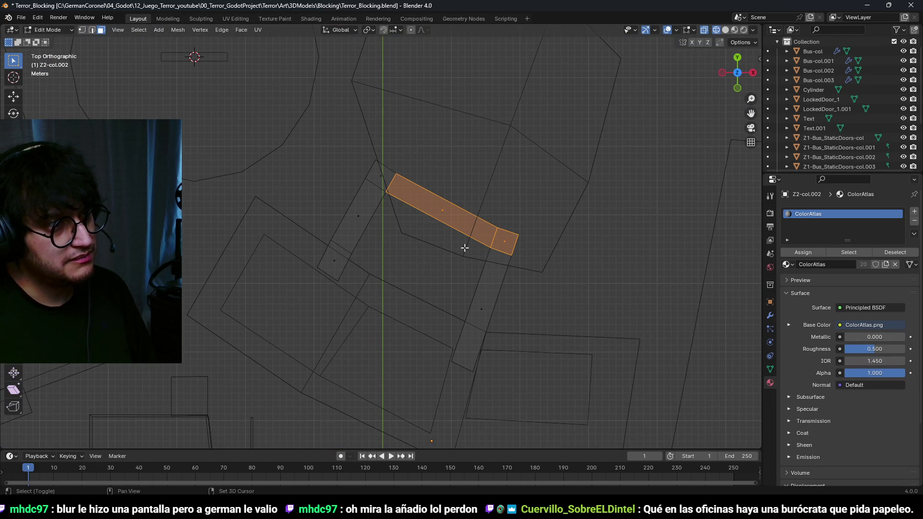
left_click(358, 217, "shift")
left_click(381, 176, "shift")
key("g")
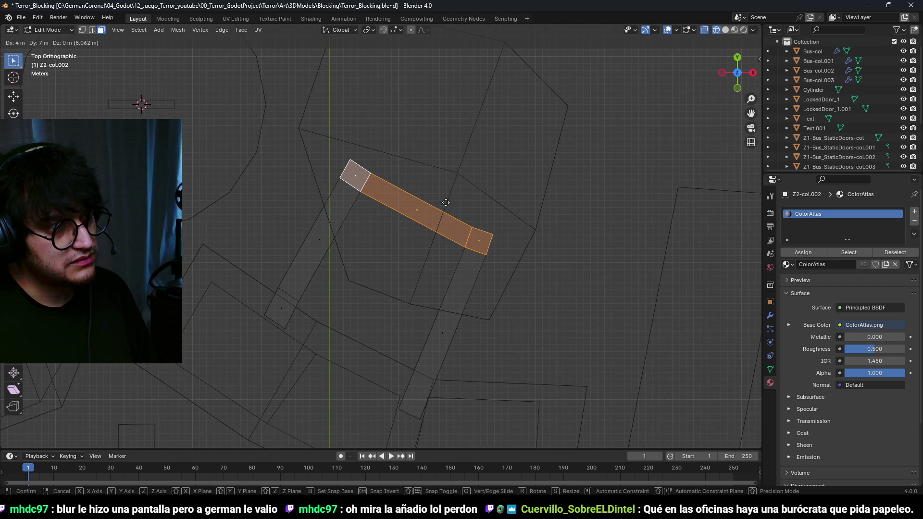
left_click(445, 203)
Step: Lift the strip faces 1 m with gz1 and flatten them to zero height
mouse_move(499, 235)
left_mouse_down()
mouse_move(427, 151)
mouse_move(467, 157)
mouse_move(496, 186)
mouse_move(452, 125)
left_mouse_up()
type("gz1")
key("Return")
type("s")
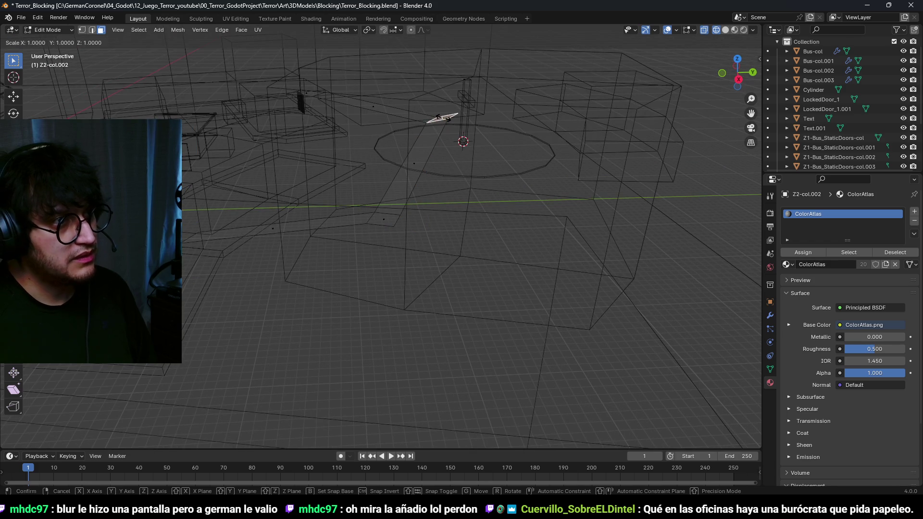
type("0")
key("Return")
Step: Raise the flat plane 3 m and return to Object Mode in solid shading
left_click_drag(457, 164, 530, 172)
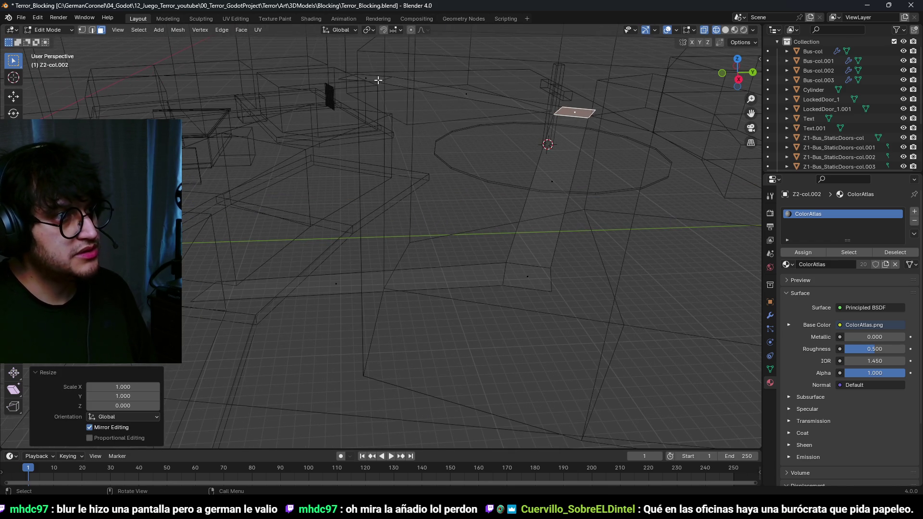
type("gz3")
key("Return")
mouse_move(379, 80)
left_mouse_down()
mouse_move(470, 171)
mouse_move(537, 171)
left_mouse_up()
key("ctrl+Tab")
left_click(453, 172)
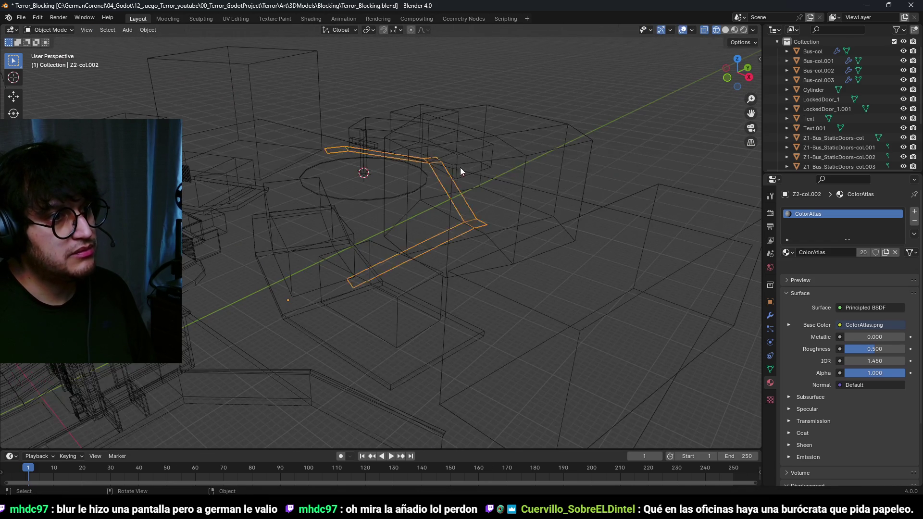
key("shift+z")
Step: Delete the octagonal building's faces from the Z2-col mesh
left_click(516, 208)
key("Tab")
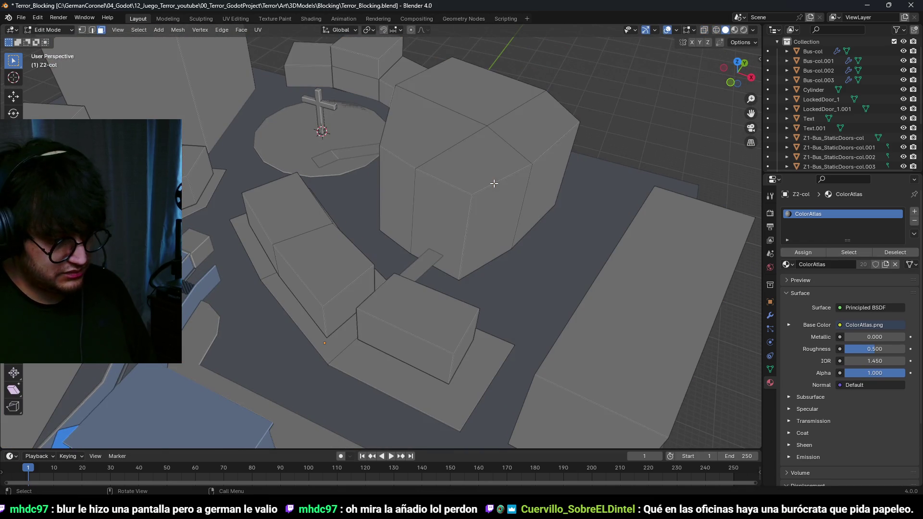
key("l")
key("x")
left_click(469, 205)
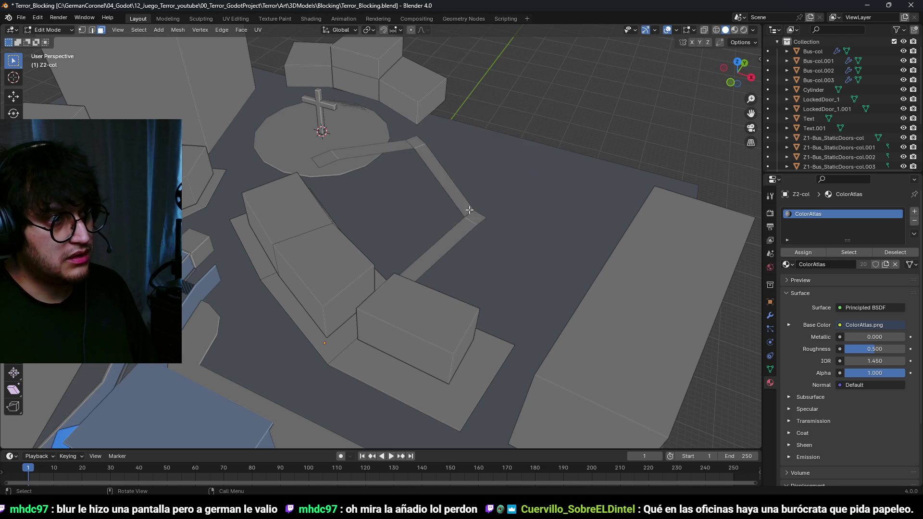
key("Tab")
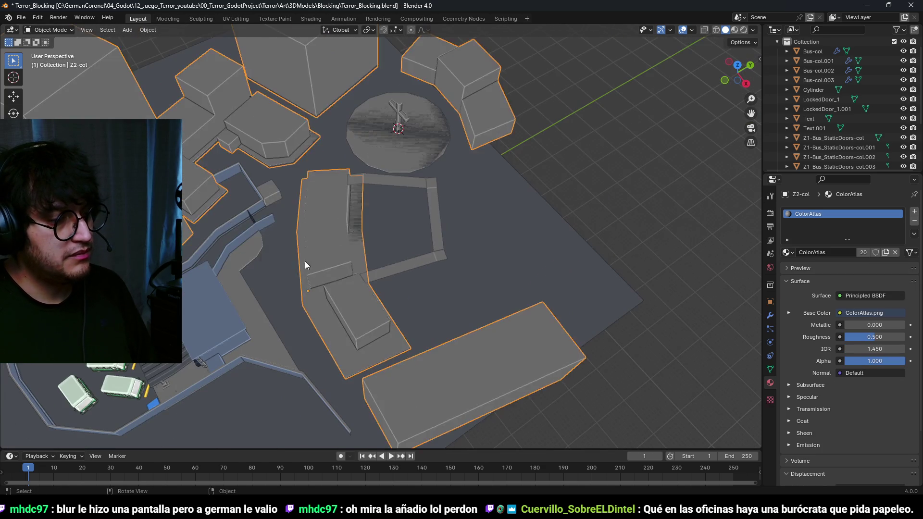
Step: Rotate the courtyard block's top face 20° and nudge it 2 m X, -2 m Y
key("Tab")
key("l")
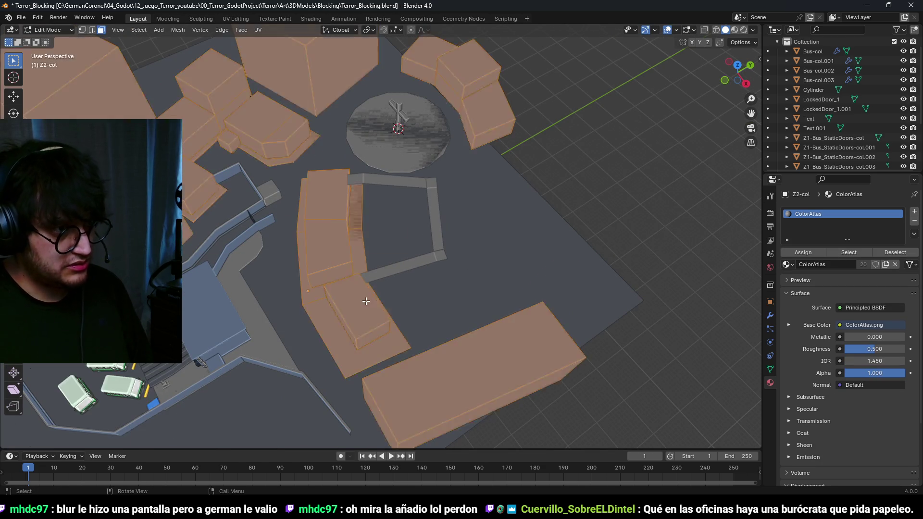
left_click(366, 301)
key("l")
key("KP_7")
key("g")
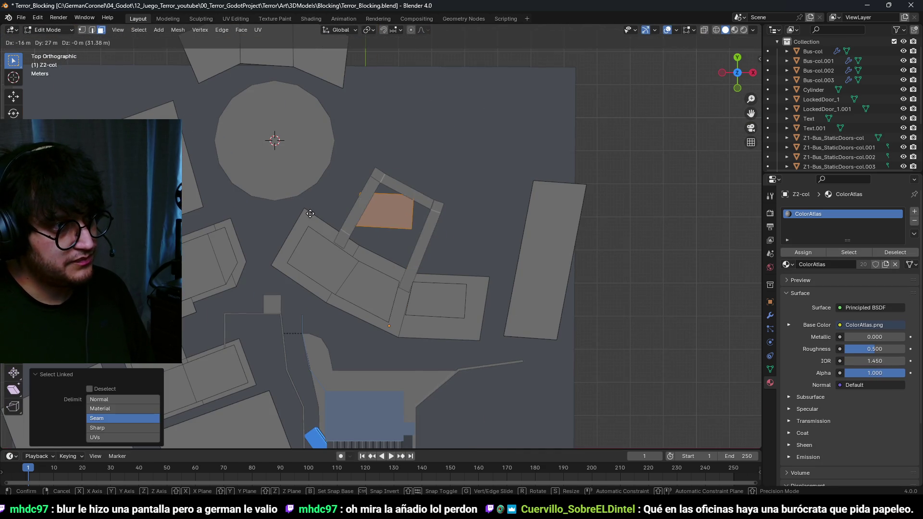
left_click(316, 228)
key("r")
left_click(451, 249)
key("g")
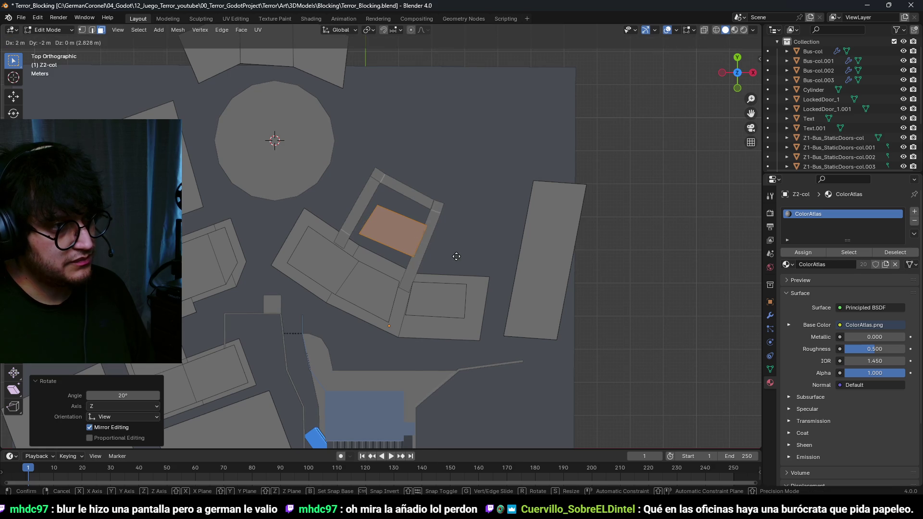
left_click(456, 255)
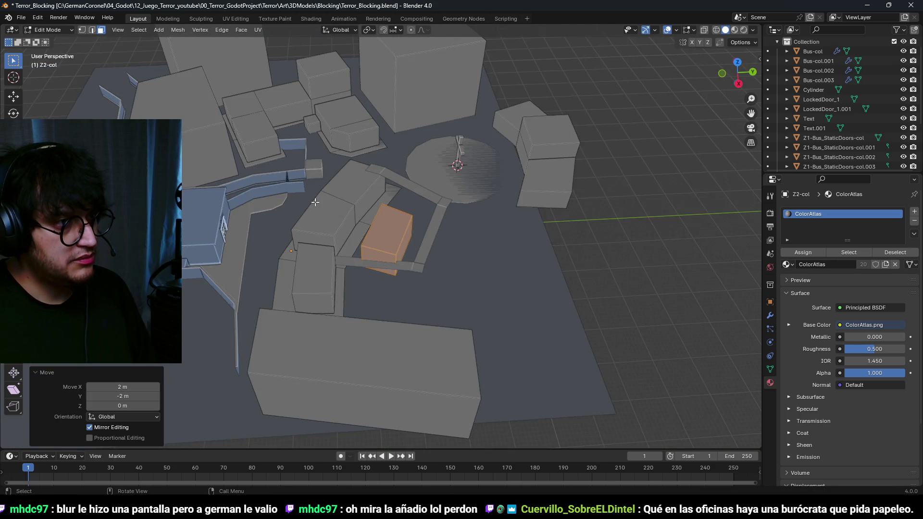
key("alt+a")
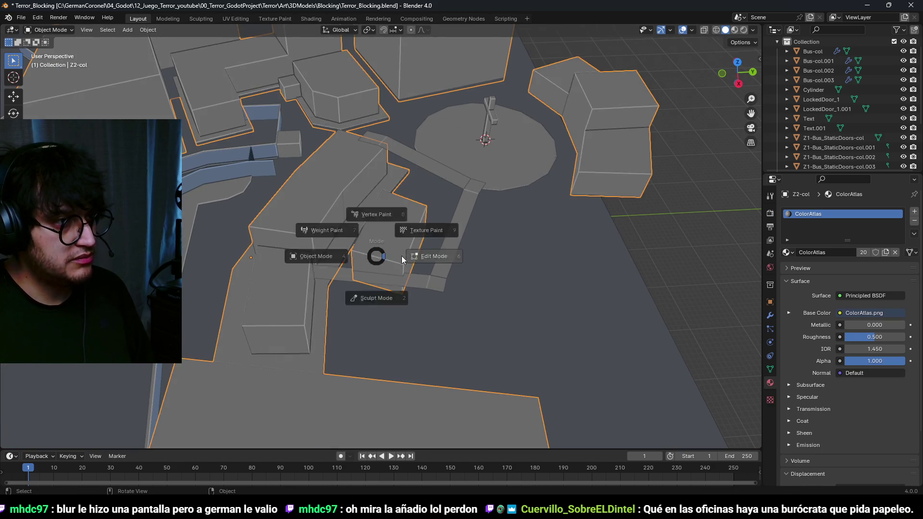
Step: Select the courtyard block and path strip, and raise the block's top face 15 m
key("Tab")
key("a")
left_click(407, 236)
left_click(458, 239, "shift")
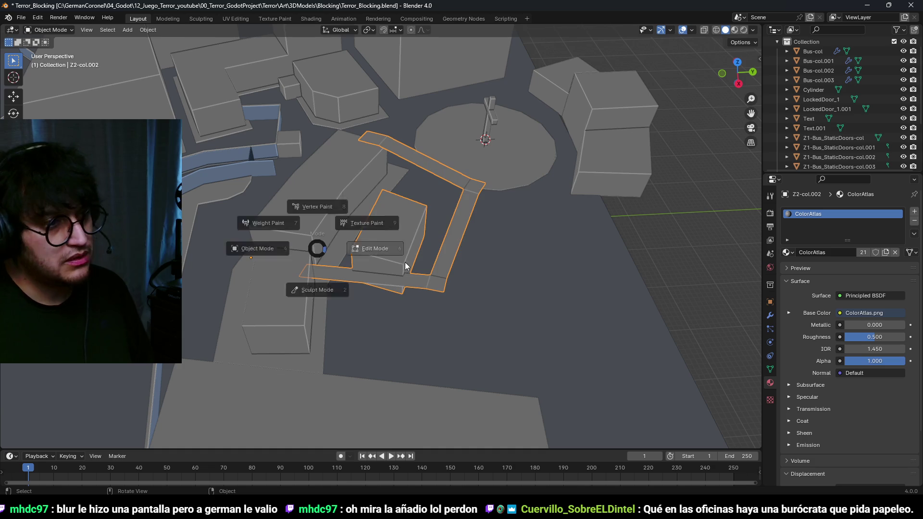
key("Tab")
key("z")
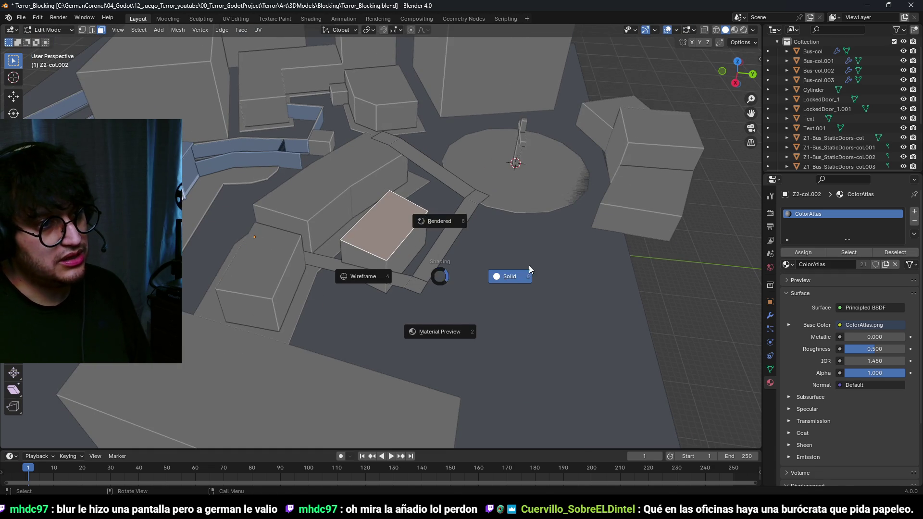
left_click(529, 269)
type("gz15")
key("Return")
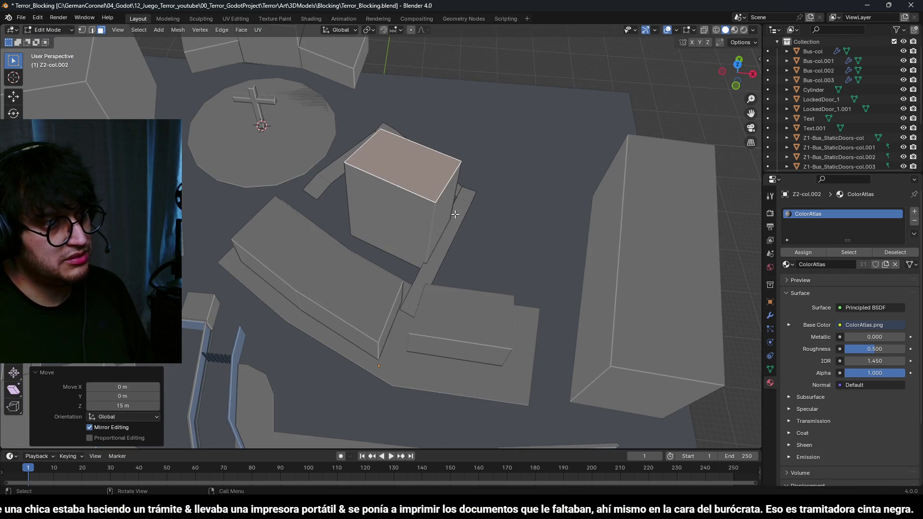
Step: Edge-slide the block's right side face along the block
left_click(455, 215)
key("g")
key("g")
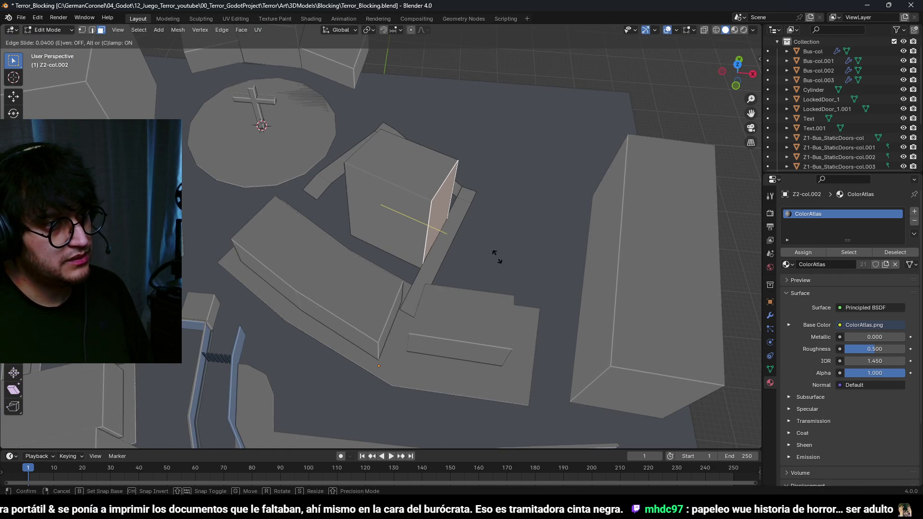
left_click(497, 257)
left_click(345, 196)
key("KP_7")
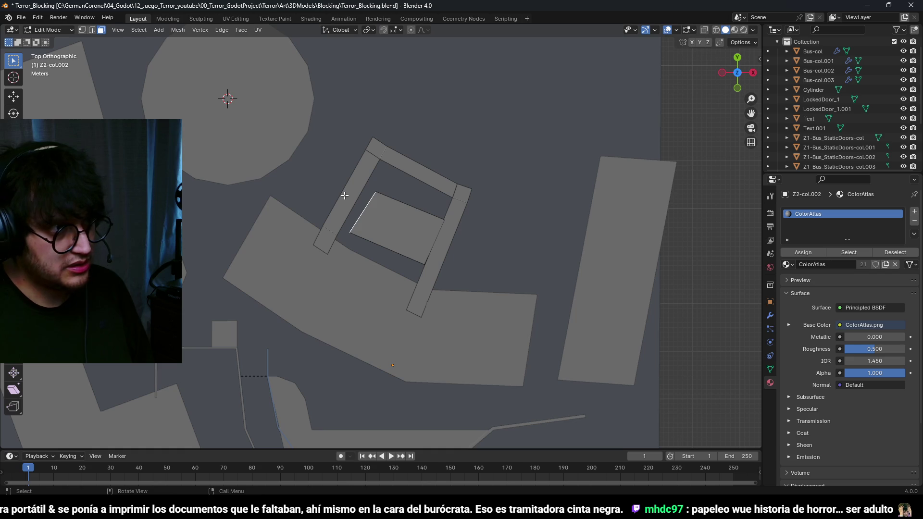
key("g")
key("Escape")
Step: Rotate the side face -5° then 1° and move it into position
type("r-5")
key("Return")
scroll(425, 190, "up", 4)
type("r1")
key("Return")
key("g")
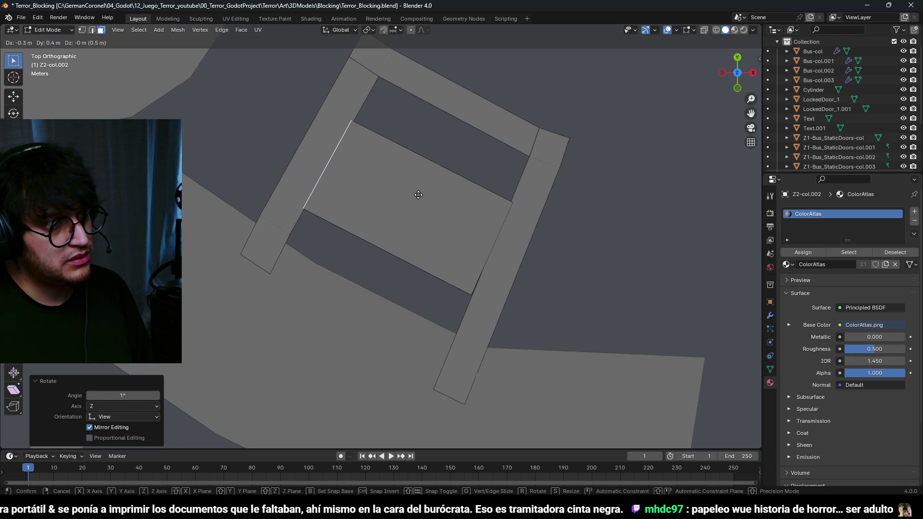
left_click(418, 195)
Step: Move a wall face and the bottom wall edge in top view to fit the courtyard
mouse_move(445, 200)
left_mouse_down()
mouse_move(379, 161)
mouse_move(422, 216)
left_mouse_up()
left_click(423, 217)
key("KP_7")
key("g")
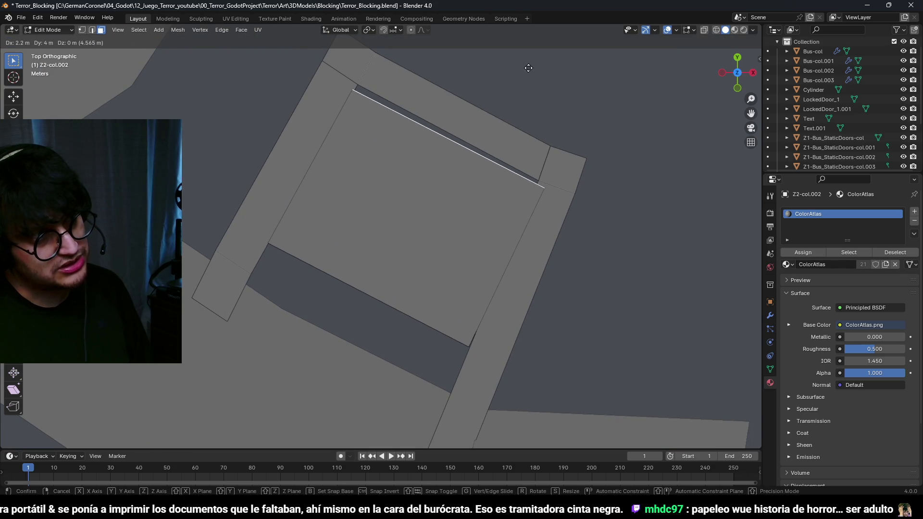
left_click(565, 420)
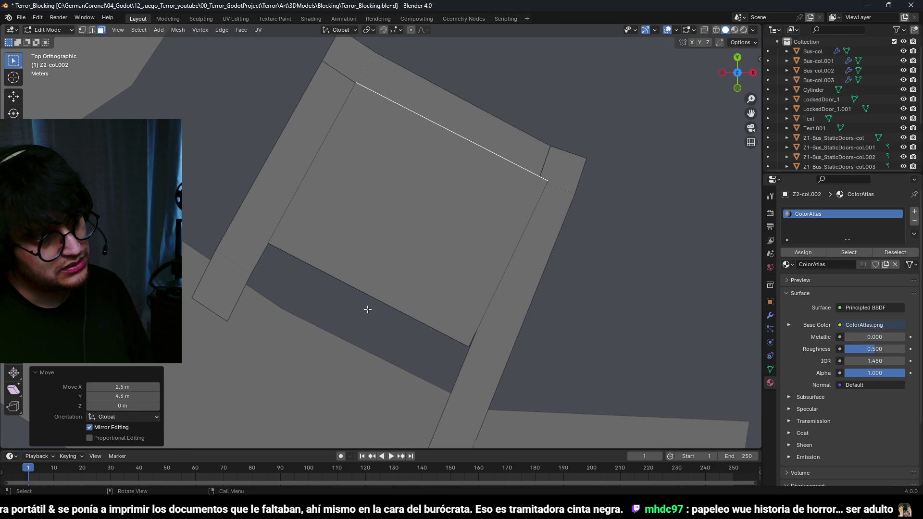
left_click_drag(365, 310, 380, 258)
left_click(403, 239)
key("KP_7")
scroll(431, 284, "down", 3)
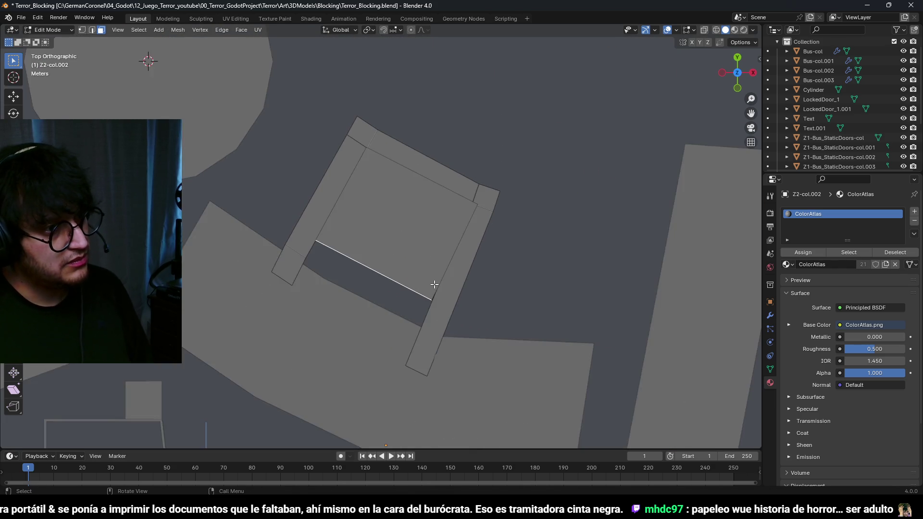
scroll(431, 284, "up", 2)
key("g")
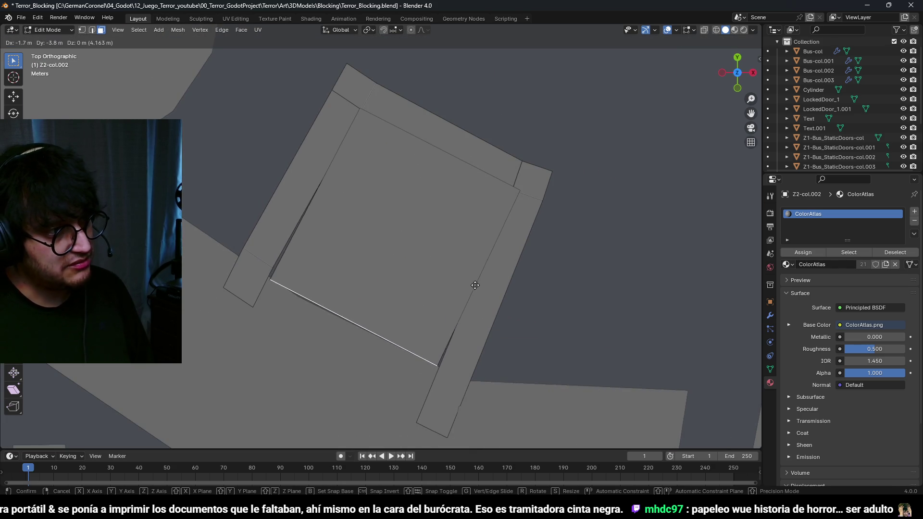
left_click(472, 297)
Step: Adjust an edge in wireframe, then move a small face -0.3 m X, -1.5 m Y, 0.3 m Z
mouse_move(468, 296)
left_mouse_down()
mouse_move(416, 287)
mouse_move(431, 326)
mouse_move(402, 310)
mouse_move(418, 305)
left_mouse_up()
scroll(417, 286, "up", 5)
key("KP_7")
key("z")
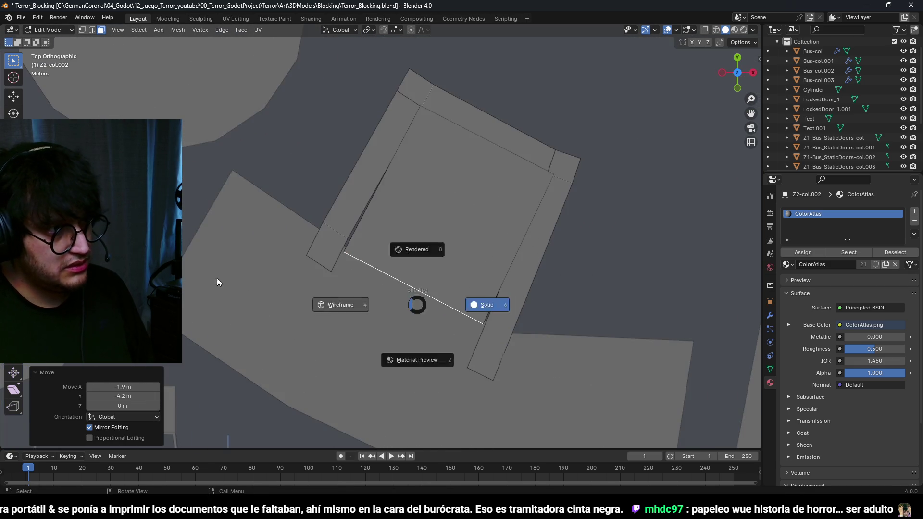
left_click(267, 289)
key("g")
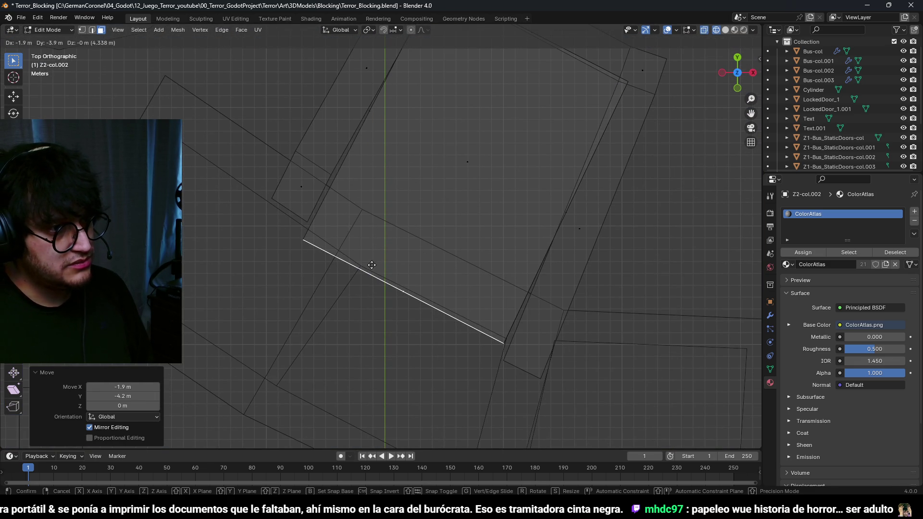
left_click(371, 263)
mouse_move(315, 206)
left_mouse_down()
mouse_move(394, 223)
mouse_move(456, 177)
mouse_move(391, 189)
left_mouse_up()
key("shift+z")
key("g")
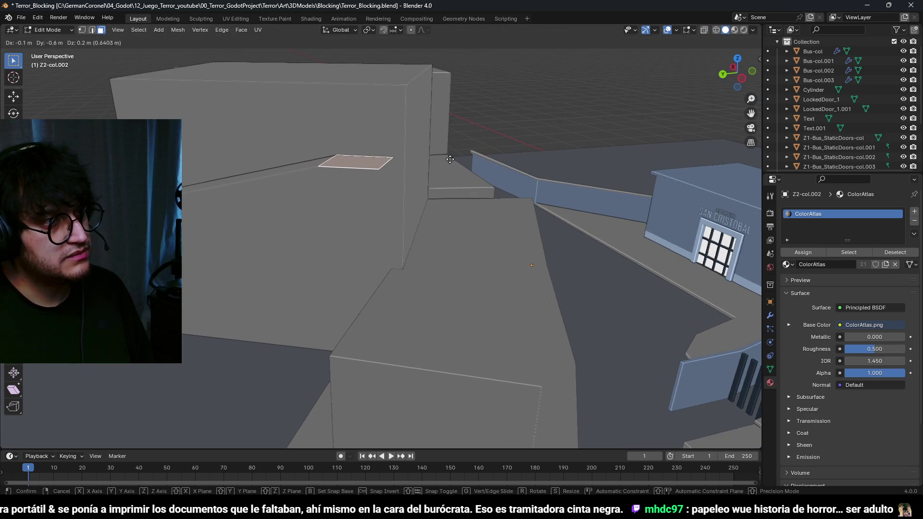
left_click(567, 154)
mouse_move(567, 154)
left_mouse_down()
mouse_move(422, 206)
mouse_move(423, 251)
mouse_move(270, 259)
mouse_move(392, 291)
mouse_move(489, 288)
mouse_move(525, 274)
mouse_move(481, 269)
mouse_move(362, 323)
mouse_move(351, 274)
mouse_move(375, 288)
mouse_move(558, 274)
mouse_move(539, 330)
mouse_move(432, 340)
mouse_move(531, 313)
mouse_move(484, 247)
left_mouse_up()
Step: From a top view, select the inner square face of the courtyard building
key("l")
key("alt+a")
key("l")
key("KP_7")
scroll(454, 247, "up", 3)
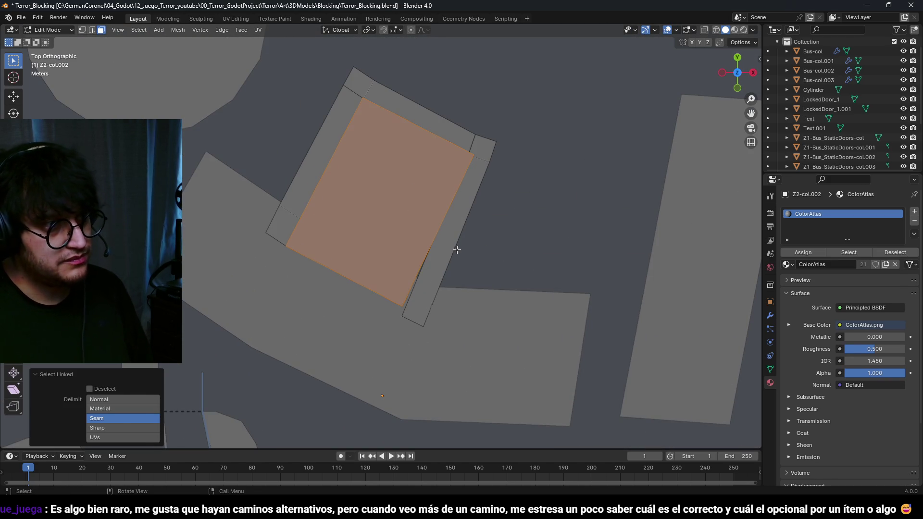
key("1")
key("shift+z")
left_click_drag(399, 302, 406, 309)
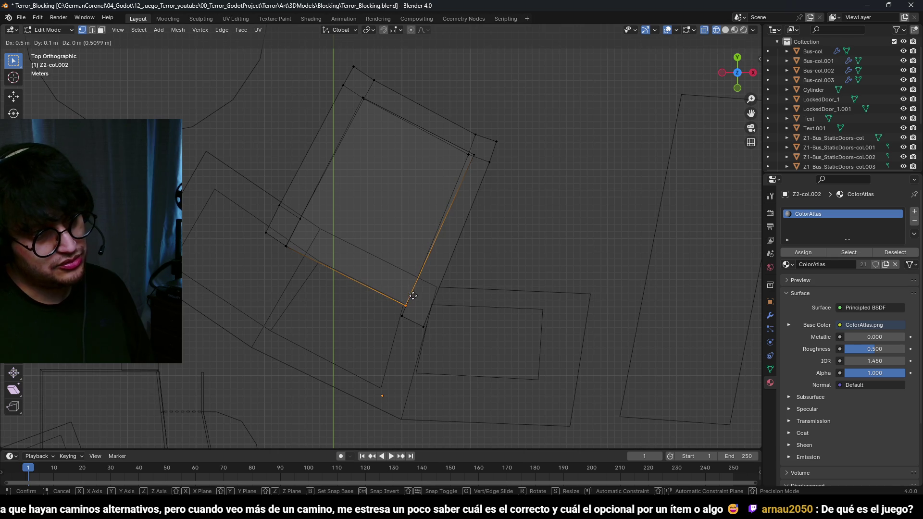
key("shift+z")
key("ctrl+z")
key("ctrl+z")
key("ctrl+z")
left_click(387, 191)
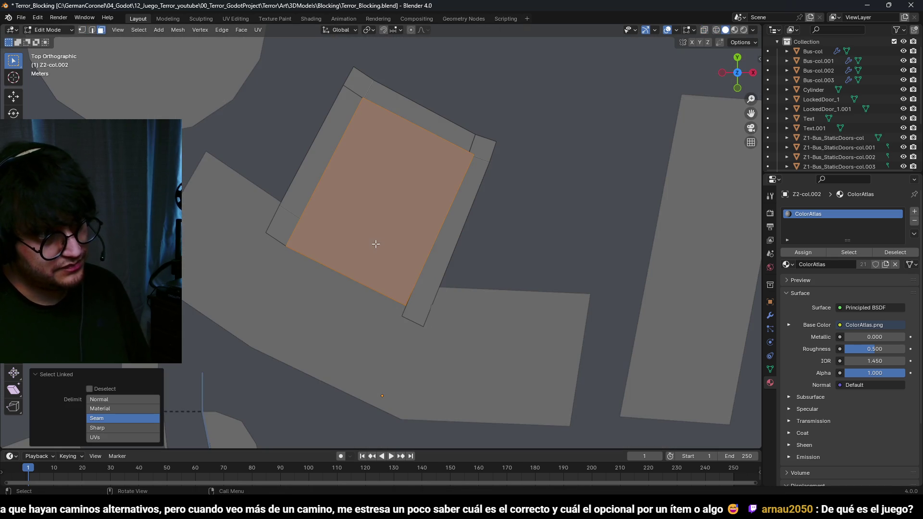
Step: Duplicate the inner square face, place it beside the building and rotate it 5°
key("shift+d")
left_click(539, 279)
type("r")
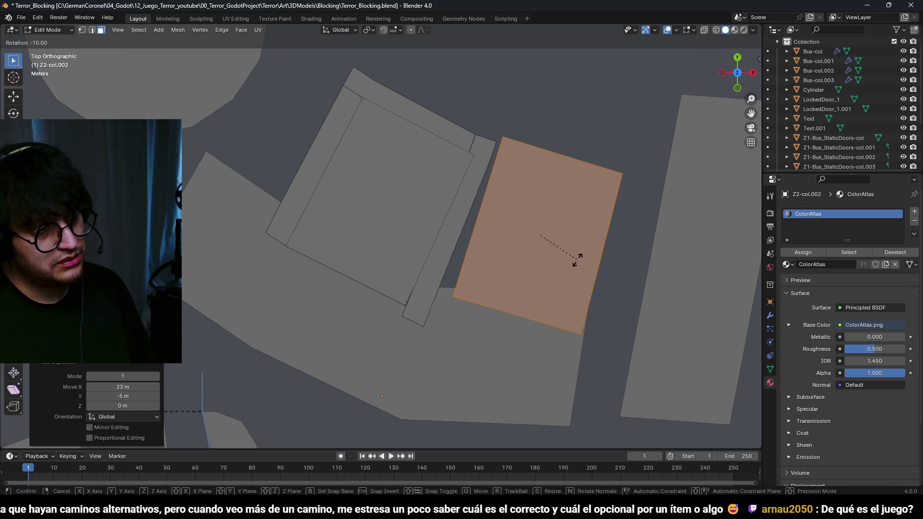
type("15")
key("Return")
key("g")
left_click(276, 91)
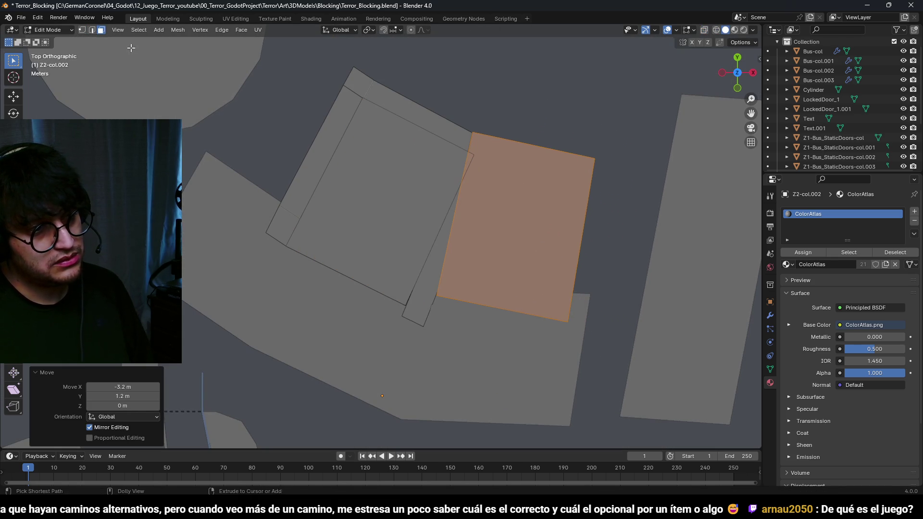
type("r5")
key("Return")
key("g")
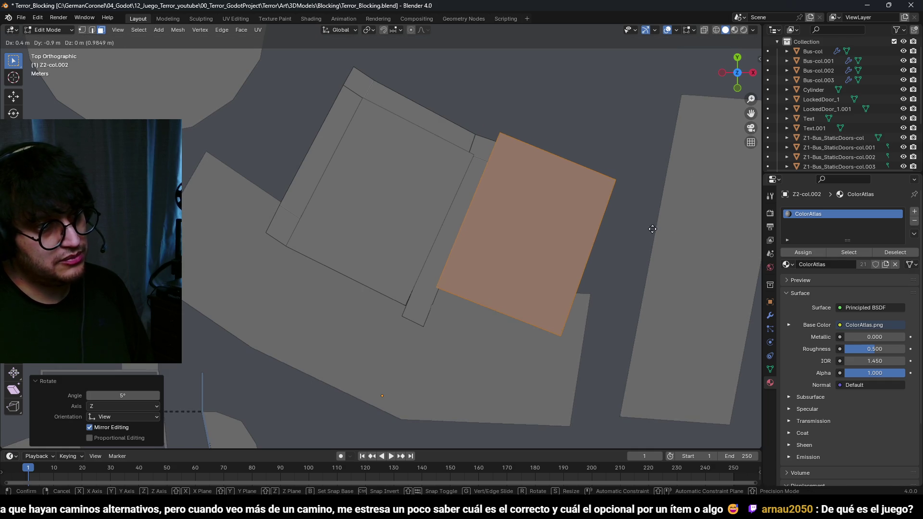
left_click(640, 237)
Step: Move the copy's lower-left corner vertex, then shift the quad up and right
key("1")
key("shift+z")
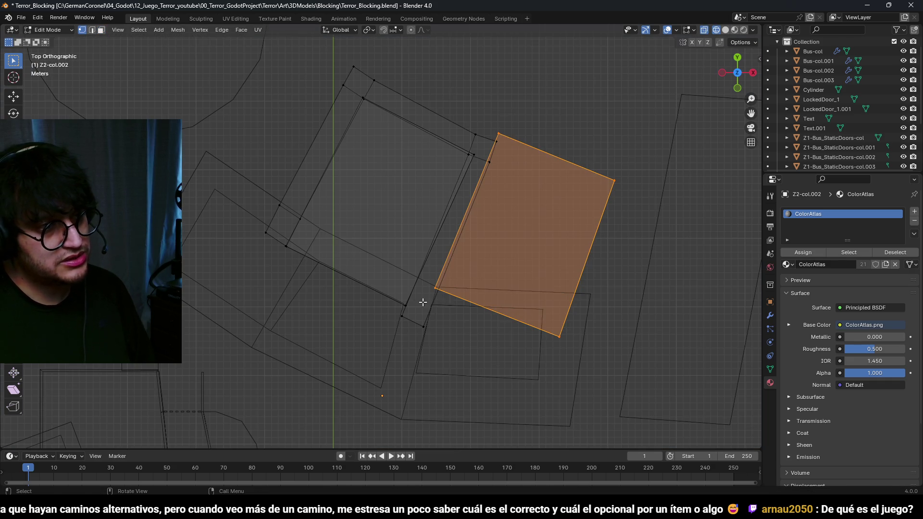
left_click_drag(428, 277, 428, 277)
key("g")
left_click(411, 263)
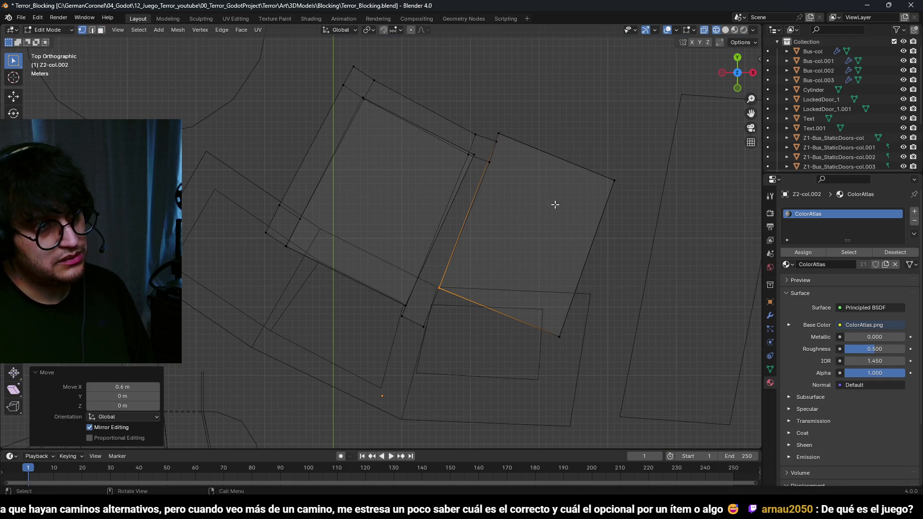
left_click(493, 130)
left_click_drag(496, 133, 500, 144)
key("g")
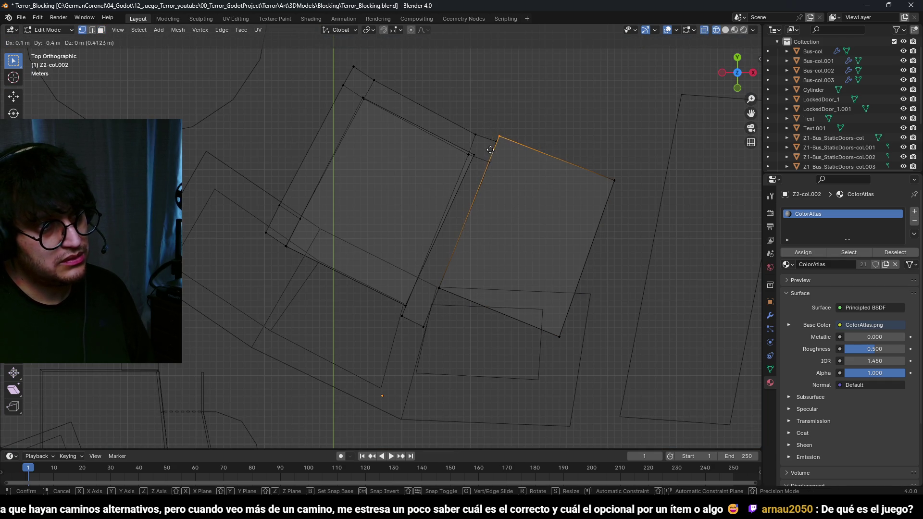
left_click(467, 228)
key("ctrl+z")
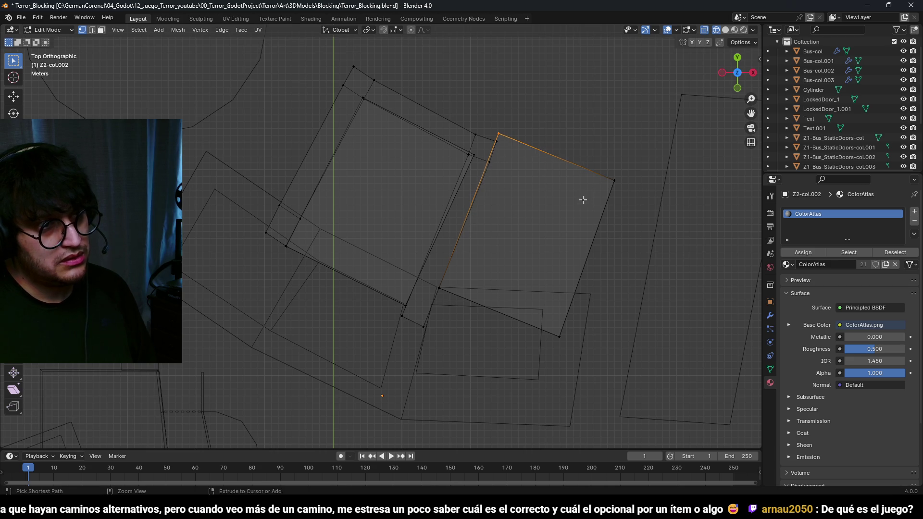
key("g")
left_click(577, 132)
Step: Pull the bottom-right and top-right corner vertices of the quad outward
key("1")
left_click(573, 309)
key("g")
left_click(566, 272)
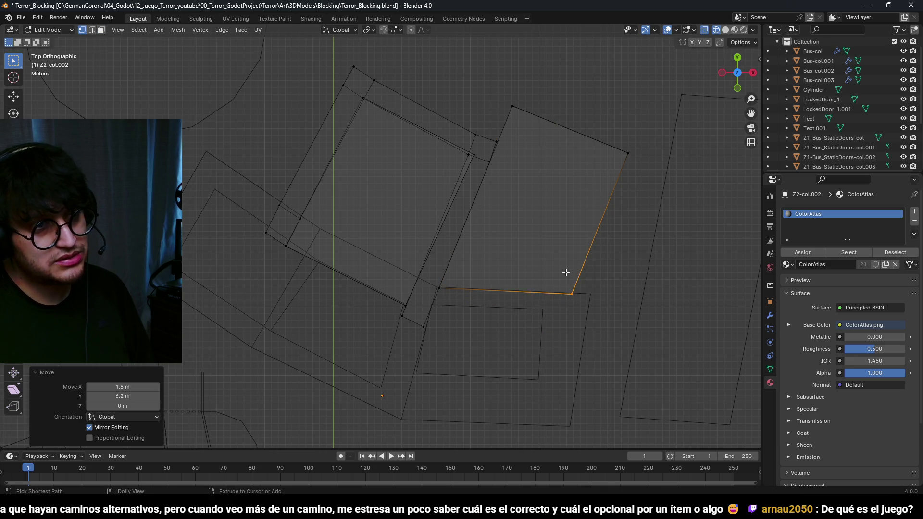
left_click_drag(622, 126, 621, 126)
key("g")
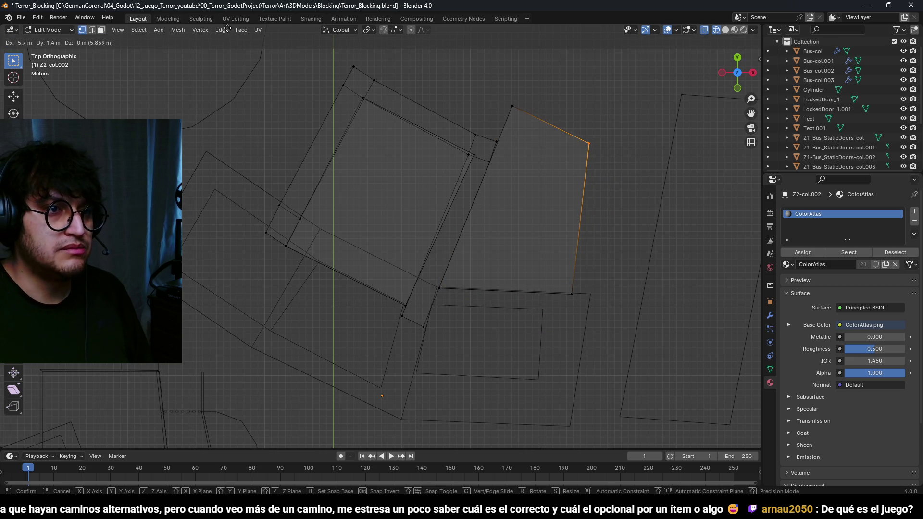
left_click(227, 27)
mouse_move(383, 160)
left_mouse_down()
mouse_move(548, 220)
mouse_move(418, 211)
mouse_move(419, 179)
mouse_move(253, 173)
mouse_move(336, 212)
mouse_move(480, 253)
mouse_move(519, 233)
mouse_move(443, 291)
mouse_move(299, 312)
mouse_move(202, 272)
mouse_move(370, 288)
mouse_move(458, 311)
mouse_move(298, 268)
mouse_move(373, 212)
mouse_move(393, 226)
left_mouse_up()
Step: Lower the block's top face 10 m with gz-10
key("3")
left_click(338, 226)
type("gz-10")
key("Return")
key("g")
key("z")
right_click(520, 233)
key("KP_7")
Step: Move the strip's top edge outward, then lower it 7 m on Z
key("shift+z")
key("g")
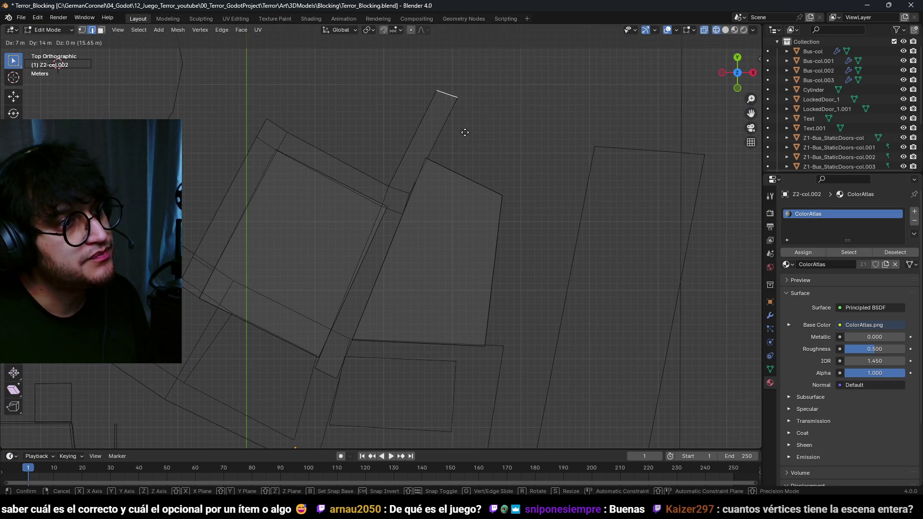
left_click(466, 120)
mouse_move(467, 120)
left_mouse_down()
mouse_move(357, 123)
mouse_move(407, 168)
left_mouse_up()
key("g")
key("z")
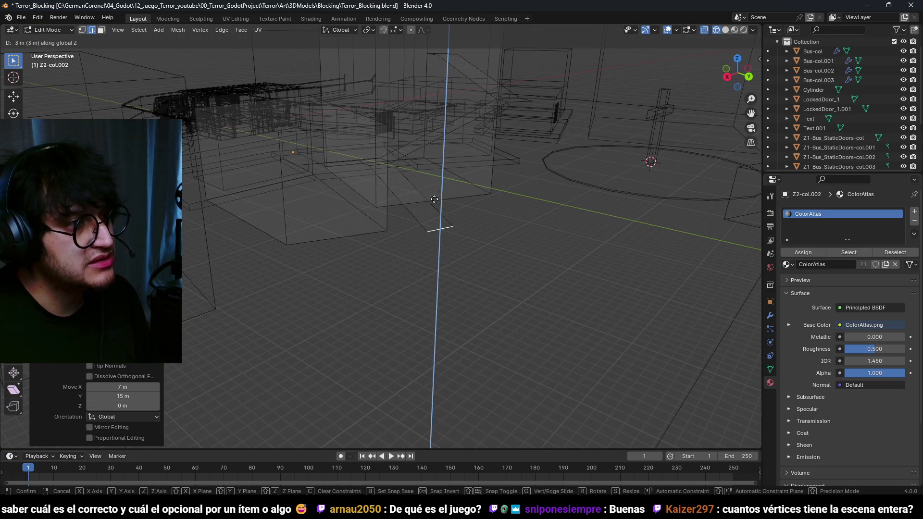
left_click(434, 231)
Step: Check the Face Orientation overlay in Solid shading, return to Object Mode and switch to Godot
left_click(494, 250)
mouse_move(494, 250)
left_mouse_down()
mouse_move(367, 274)
mouse_move(336, 268)
mouse_move(319, 282)
mouse_move(306, 271)
mouse_move(233, 269)
mouse_move(239, 255)
mouse_move(461, 222)
mouse_move(294, 241)
mouse_move(294, 281)
mouse_move(336, 241)
left_mouse_up()
left_click(677, 30)
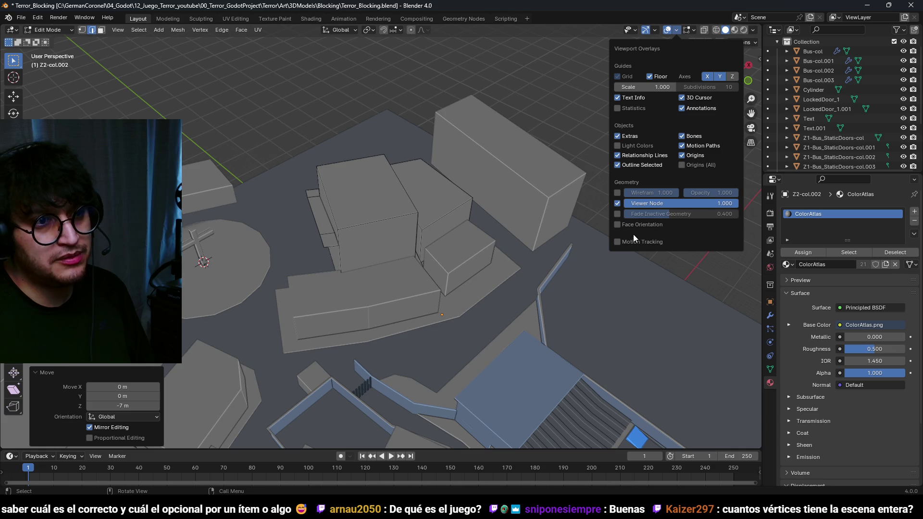
left_click(635, 225)
scroll(549, 251, "down", 2)
left_click(676, 31)
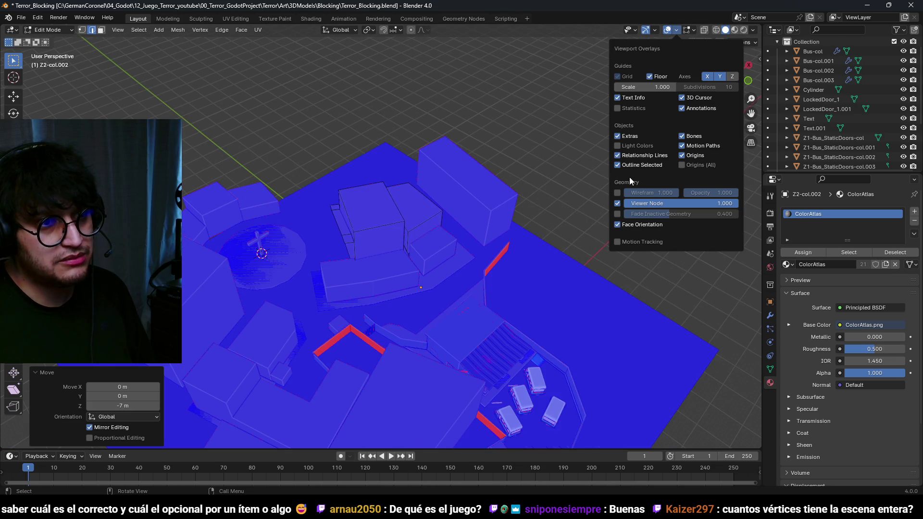
left_click(631, 225)
key("Tab")
left_click_drag(552, 237, 394, 265)
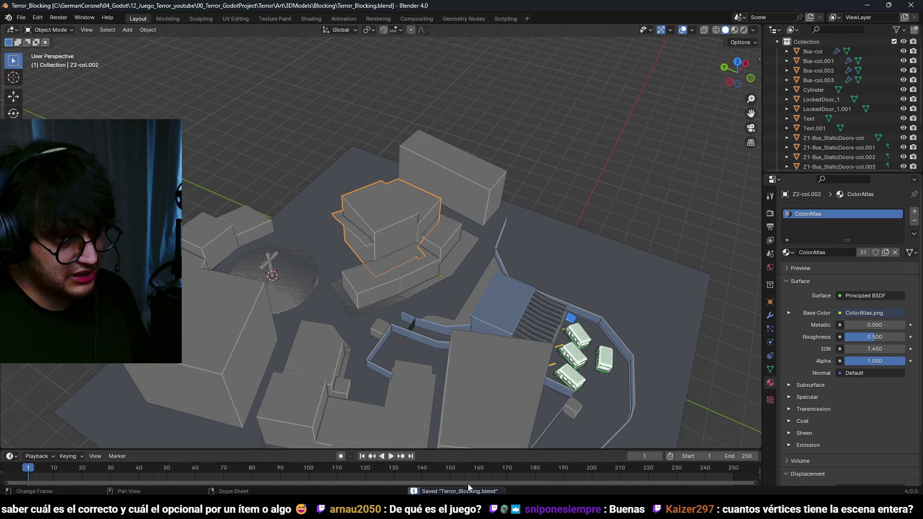
key("alt+Tab")
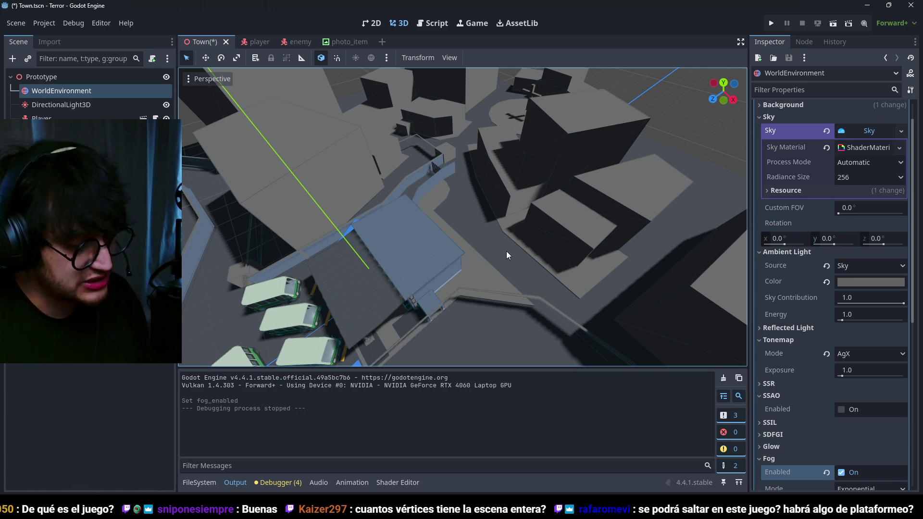
Step: Once the blockout reimports, run the project with F5
key("F5")
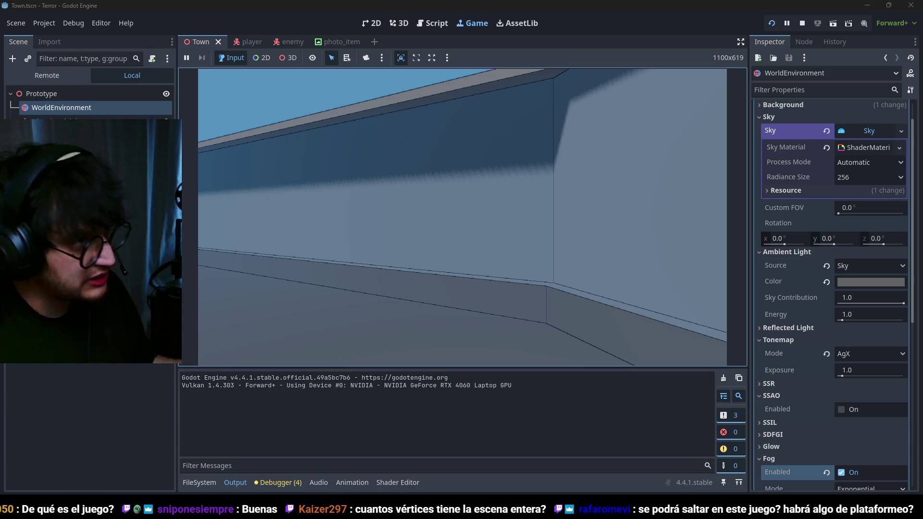
Step: Walk past the bus and over the ramp to the vending machine, then back up
key("w")
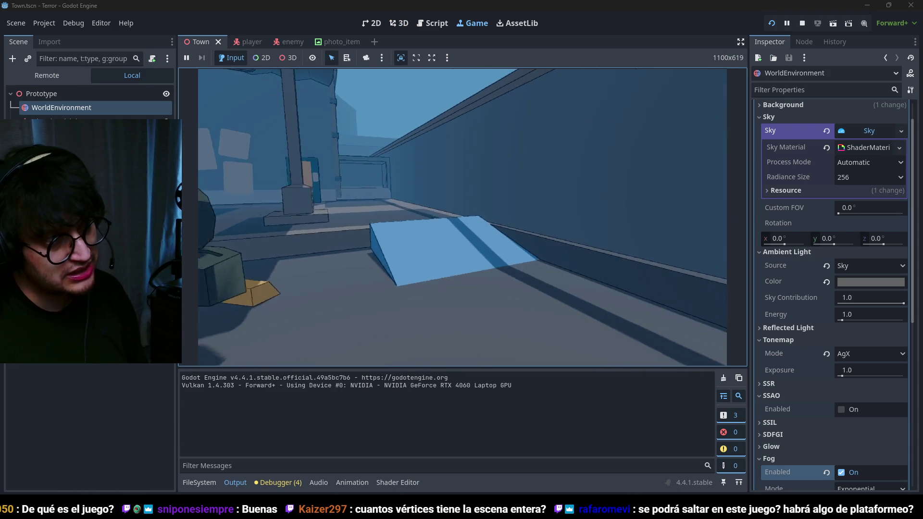
key("w")
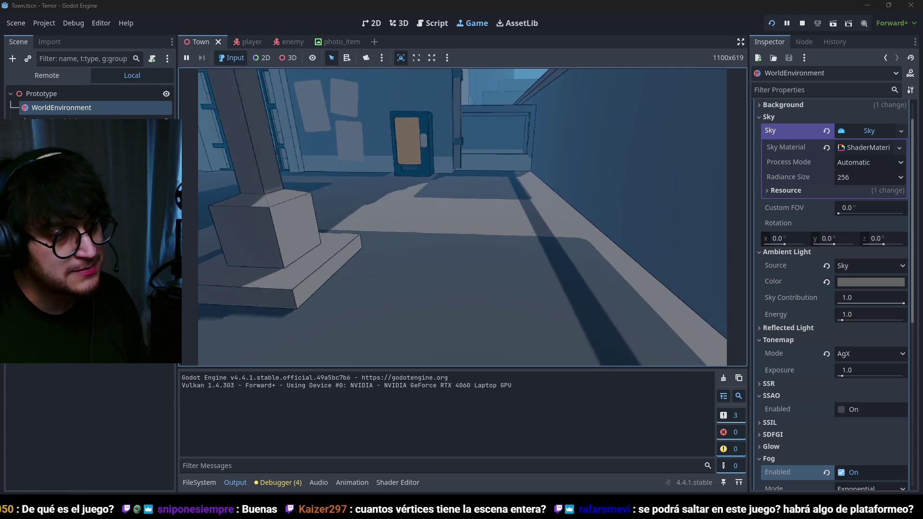
key("w")
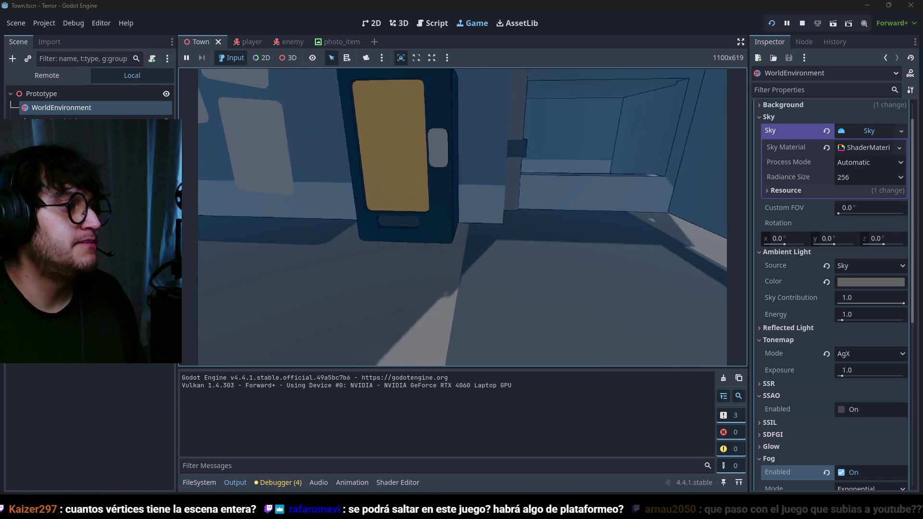
key("w")
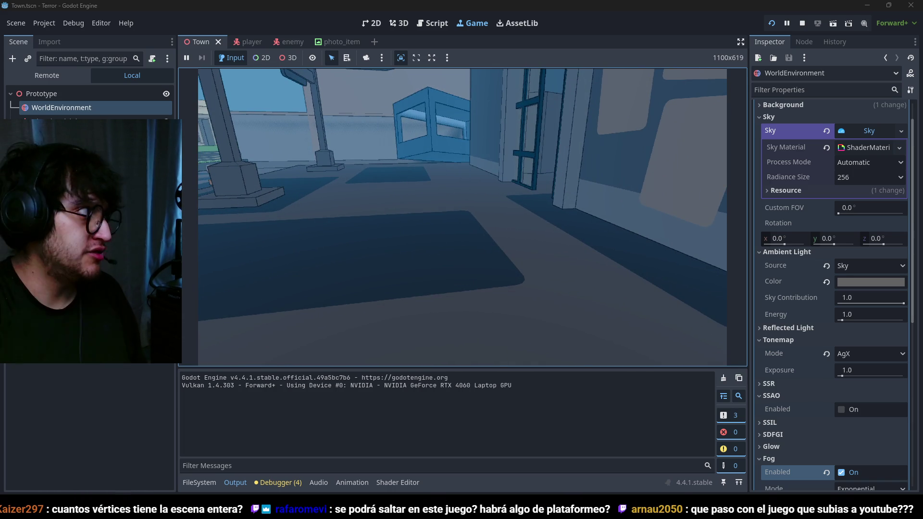
key("s")
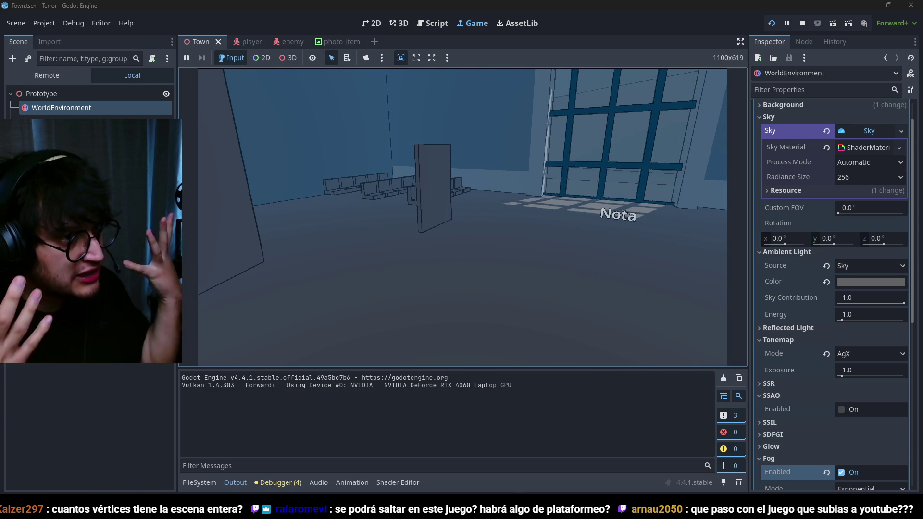
Step: Walk out of the room, past the pillars and down the street onto the plaza
key("w")
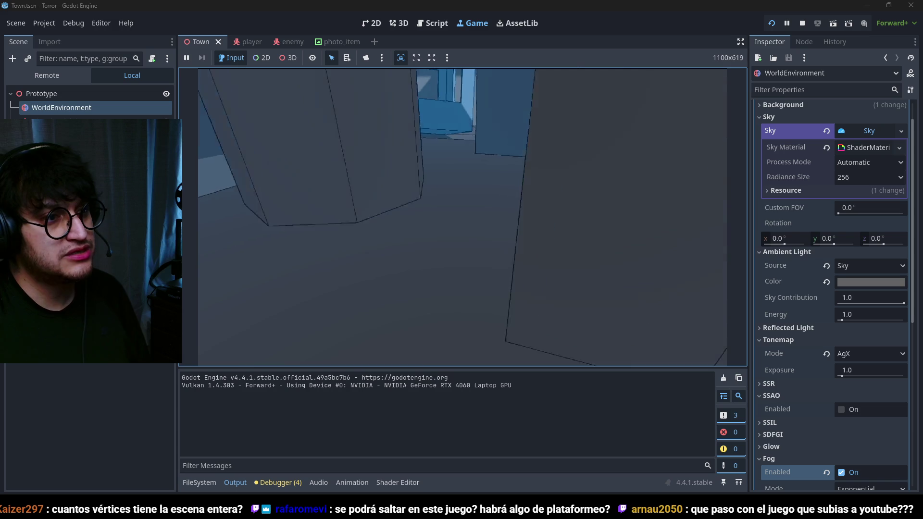
key("s")
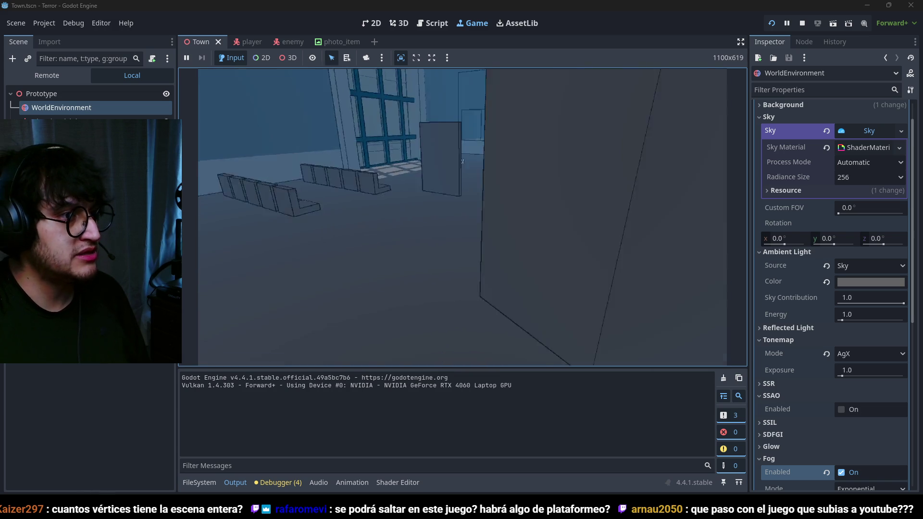
key("w")
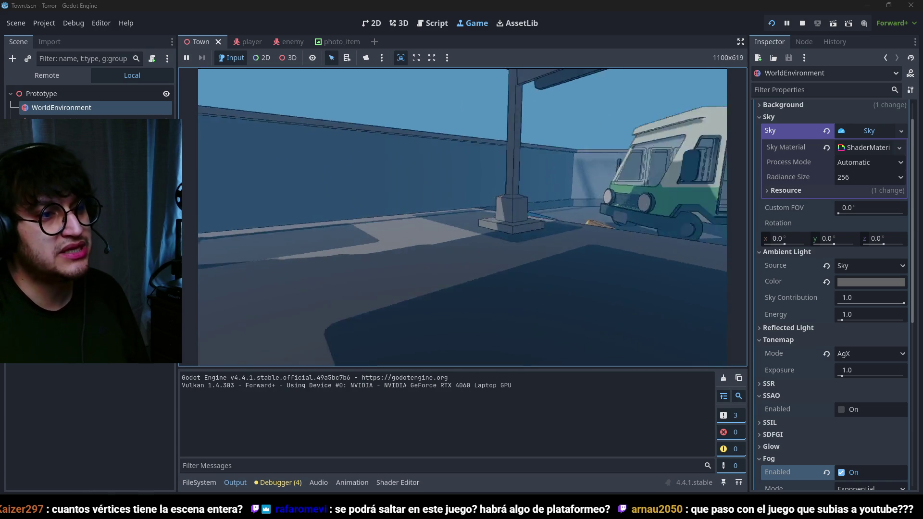
key("w")
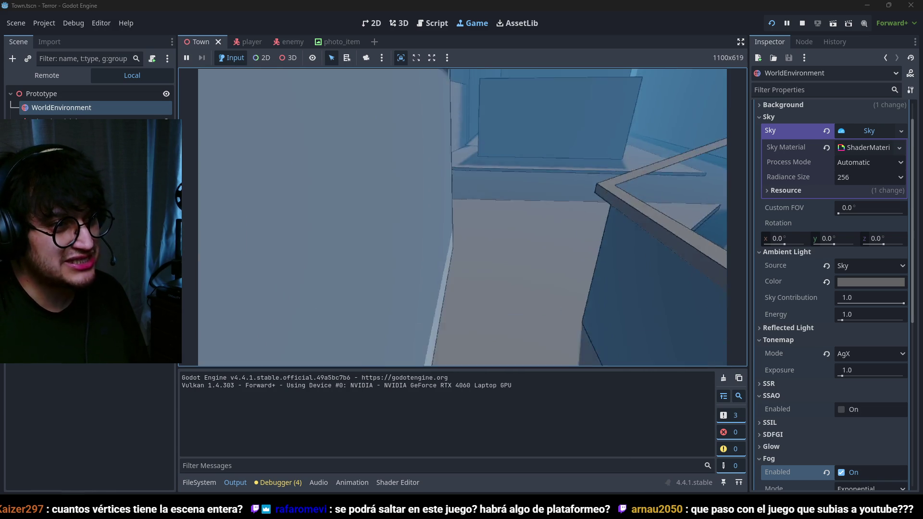
key("w")
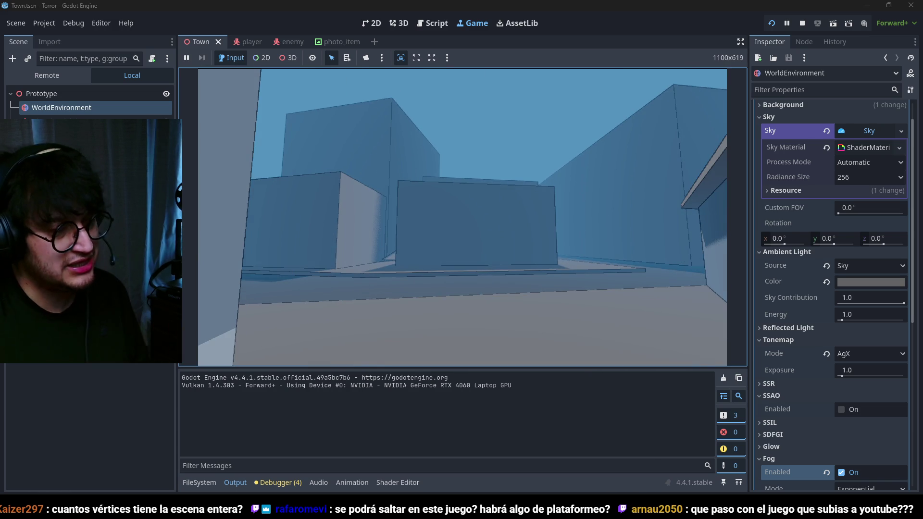
key("w")
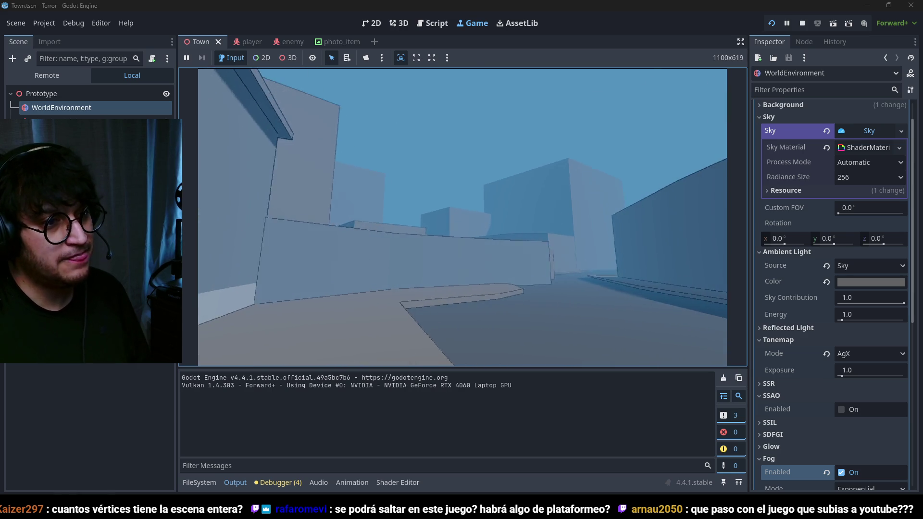
key("w")
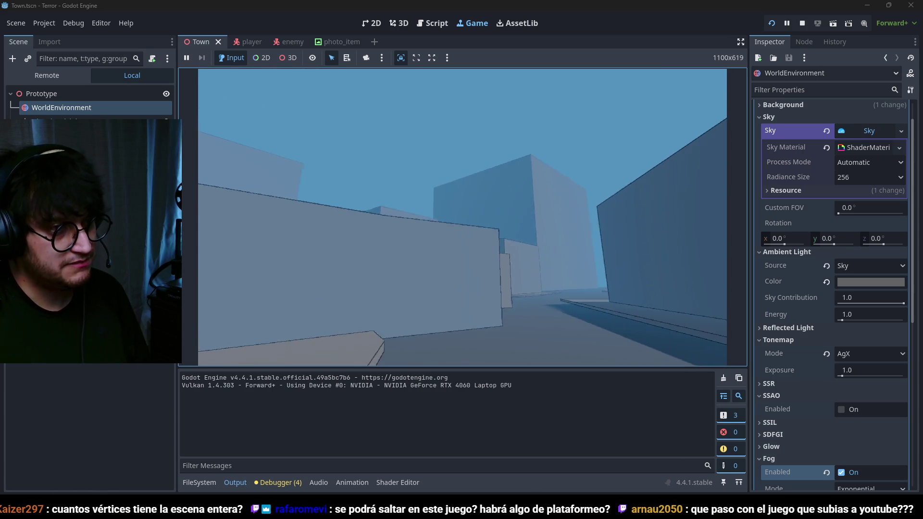
key("w")
key("w")
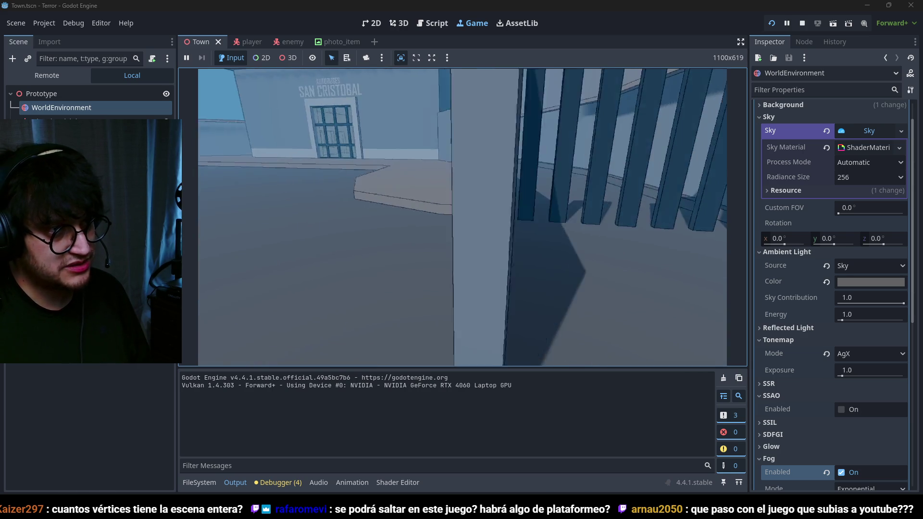
key("w")
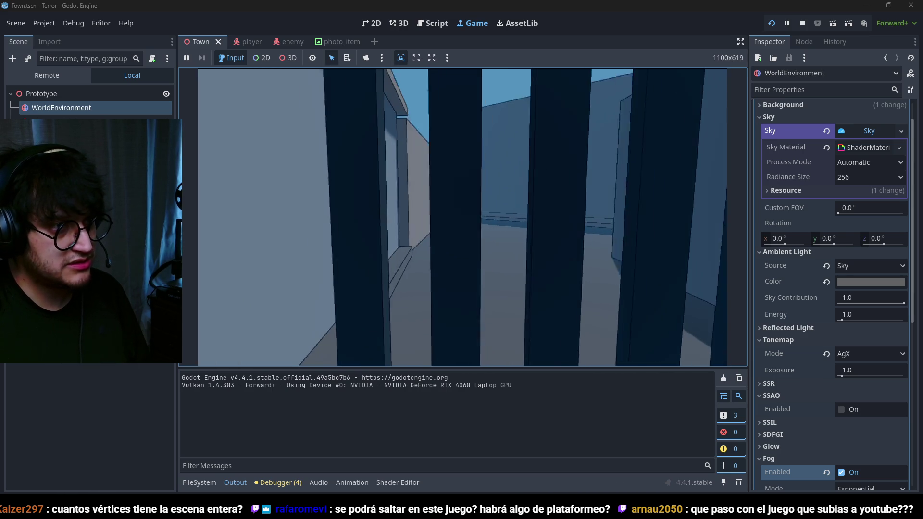
key("w")
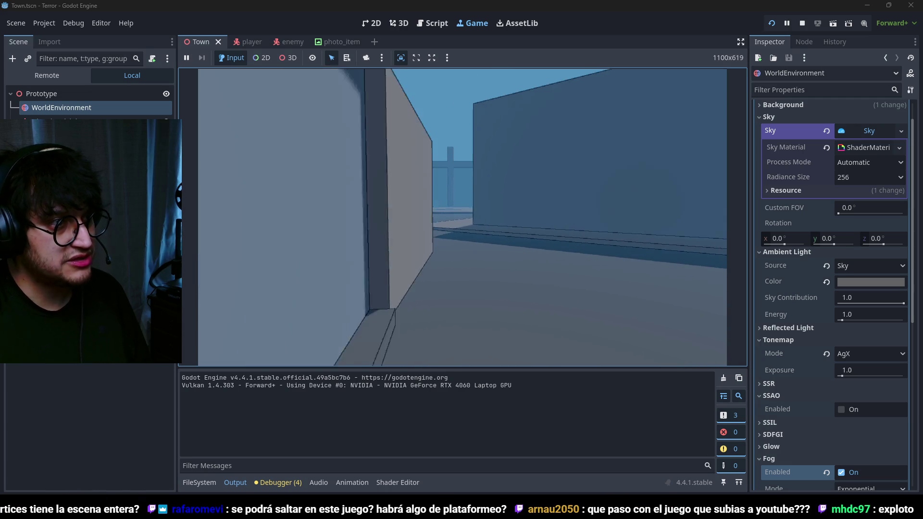
key("w")
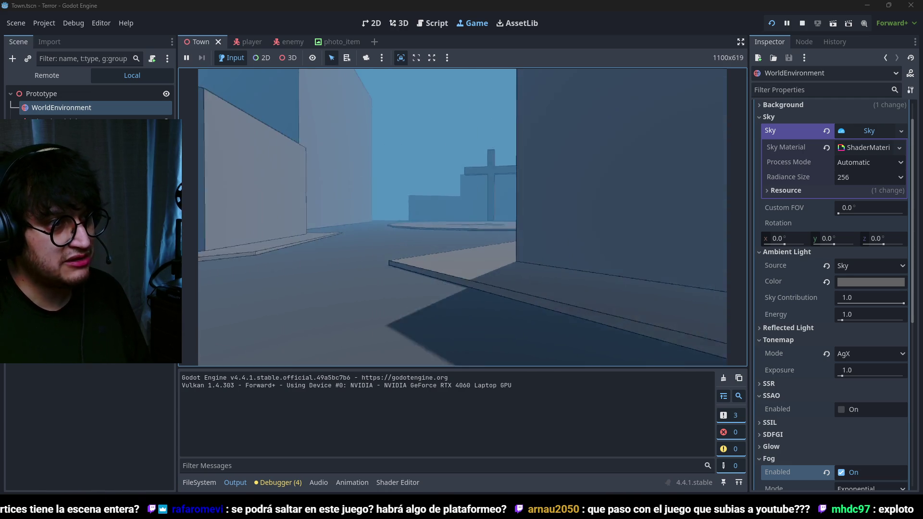
key("w")
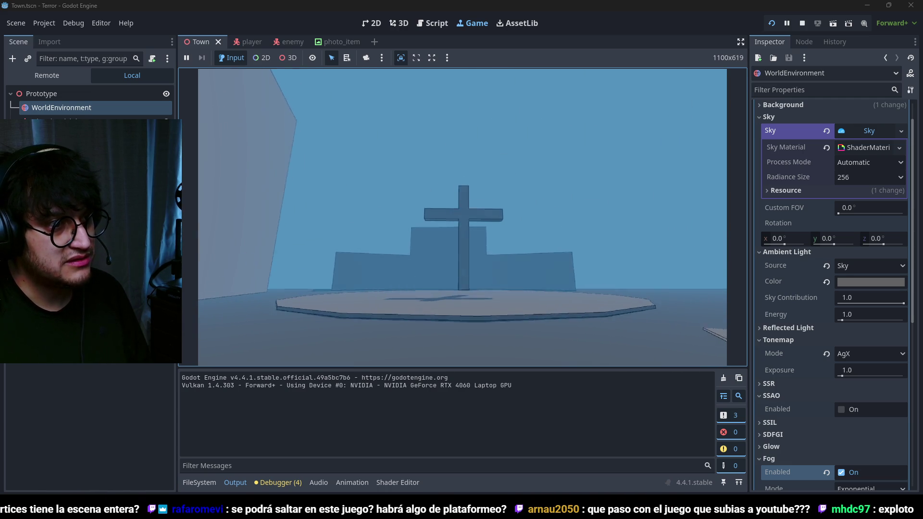
key("w")
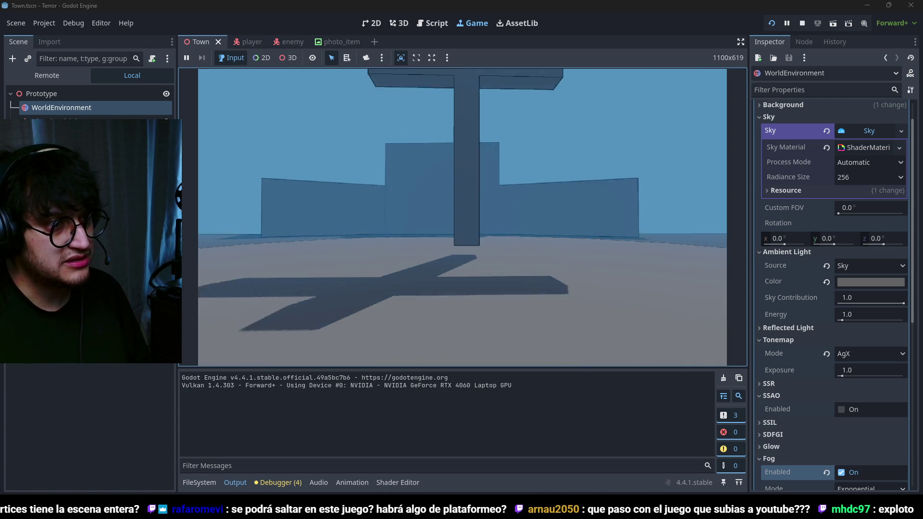
key("w")
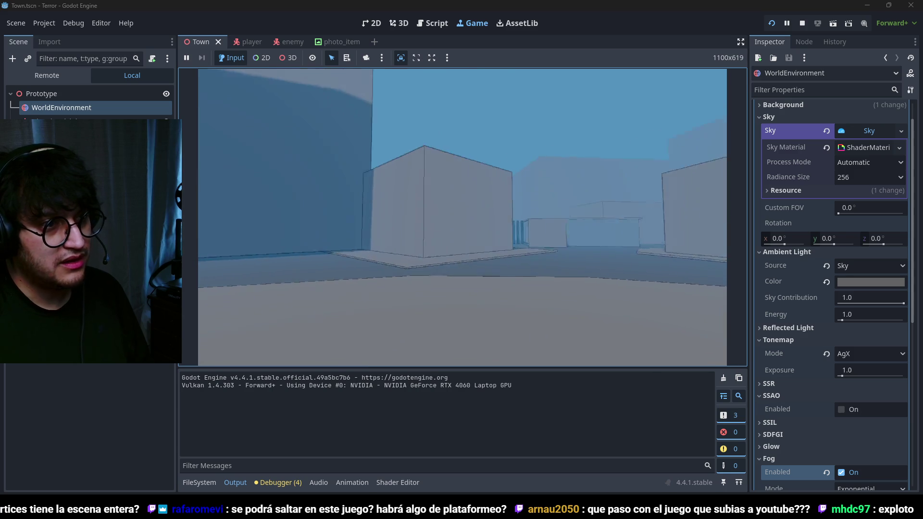
Step: Walk toward the San Cristobal building and through the narrow alley between tall walls
key("w")
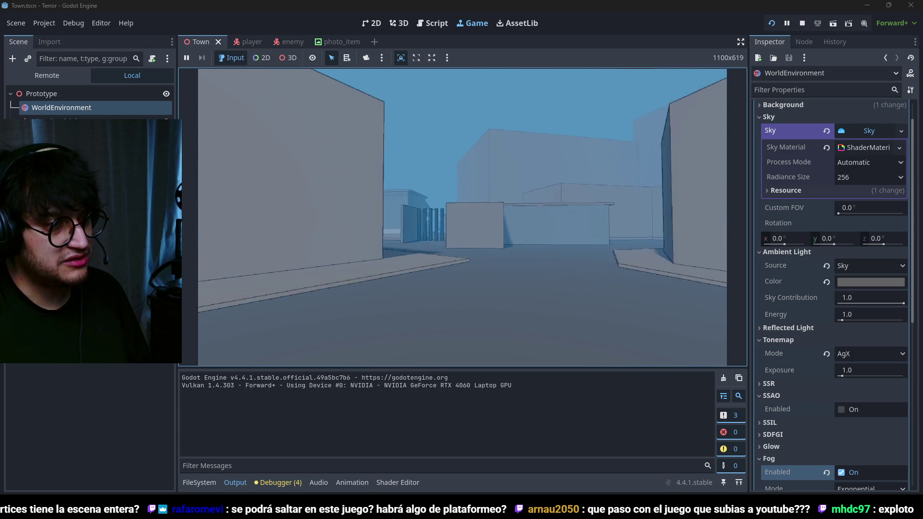
key("w")
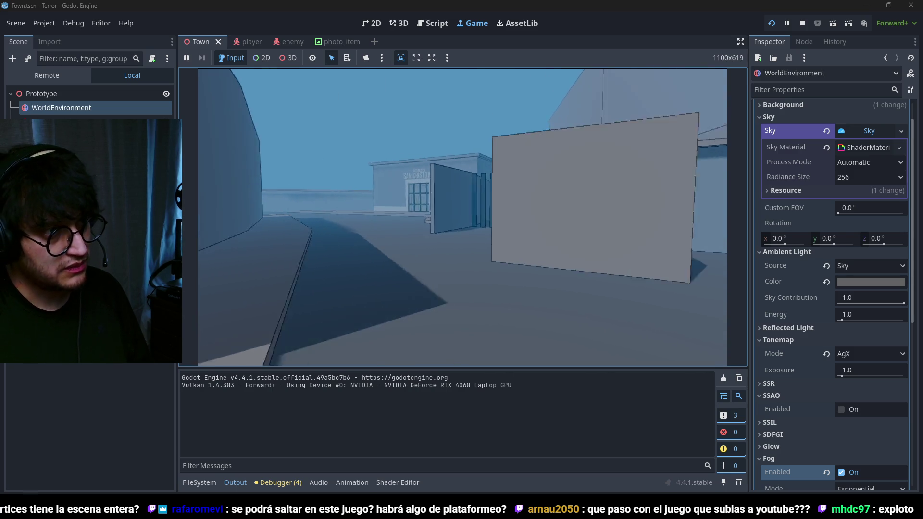
key("w")
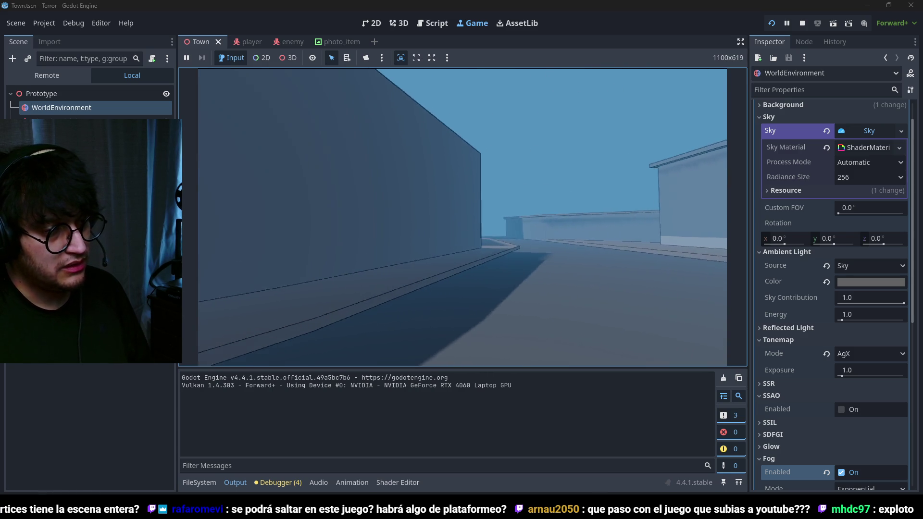
key("w")
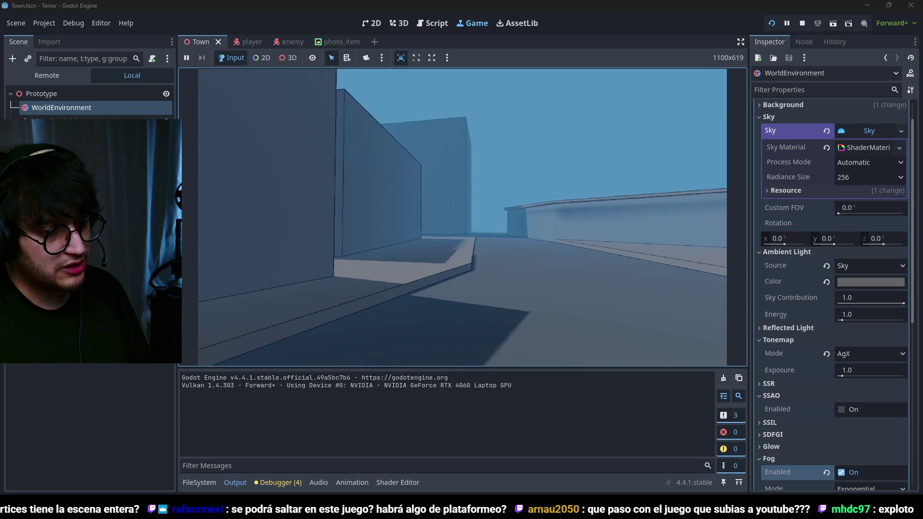
key("w")
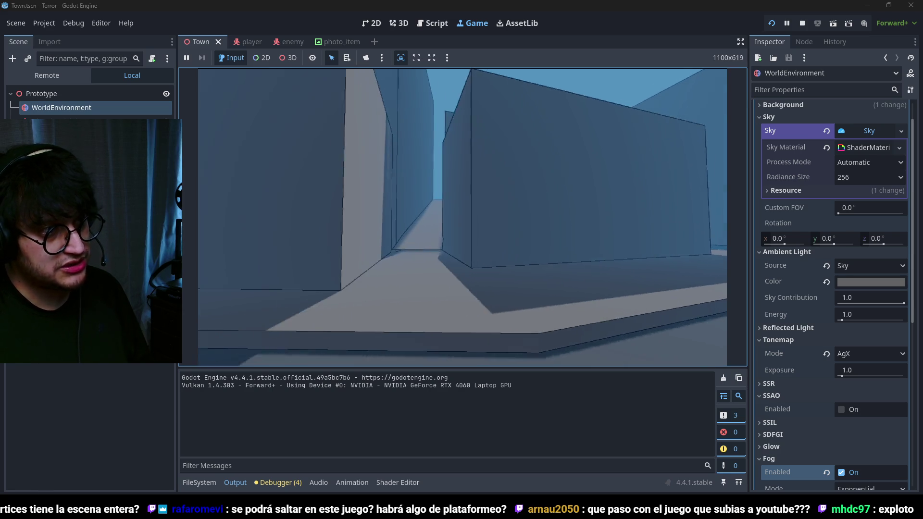
key("w")
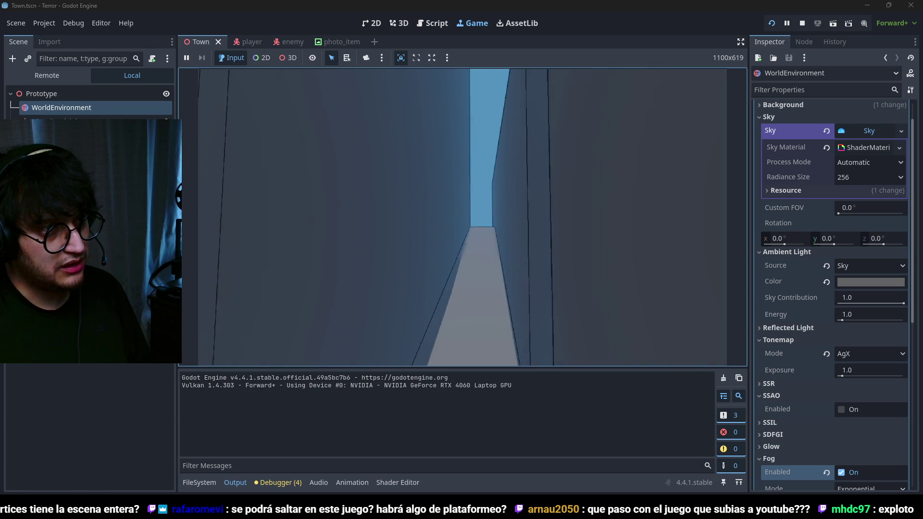
key("w")
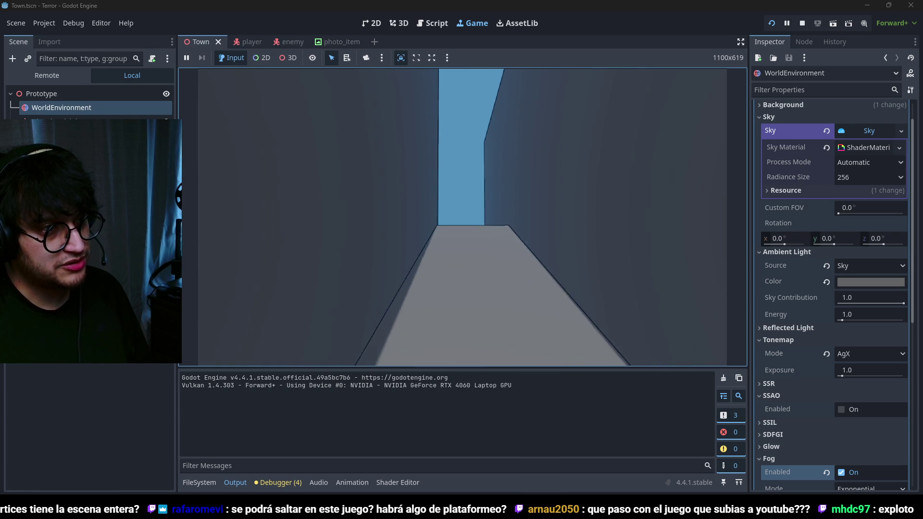
key("w")
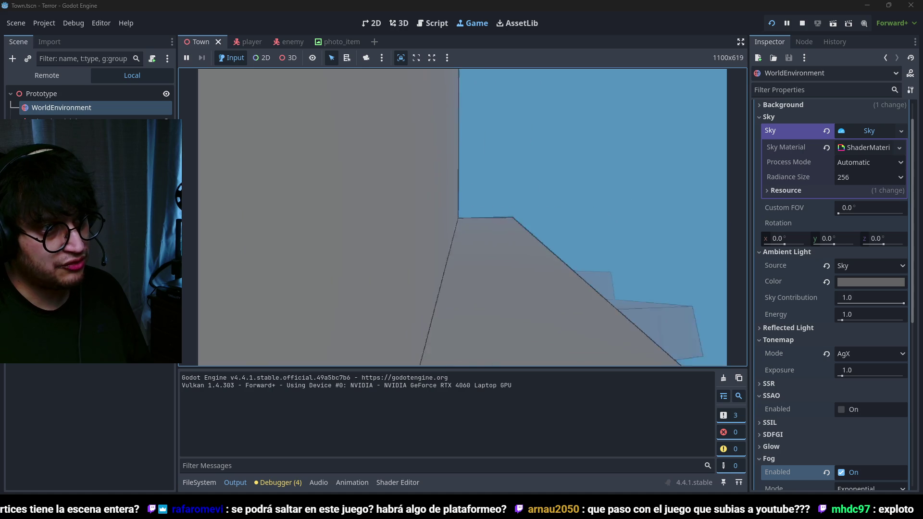
key("w")
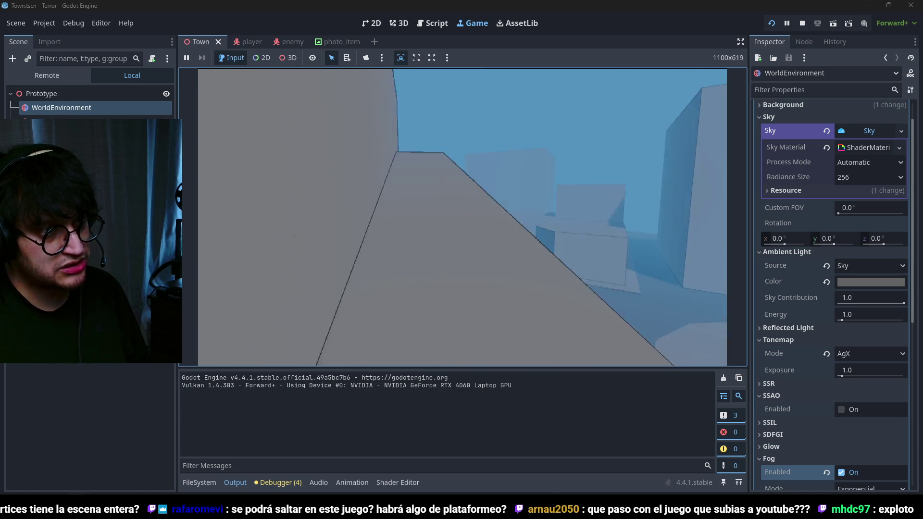
key("w")
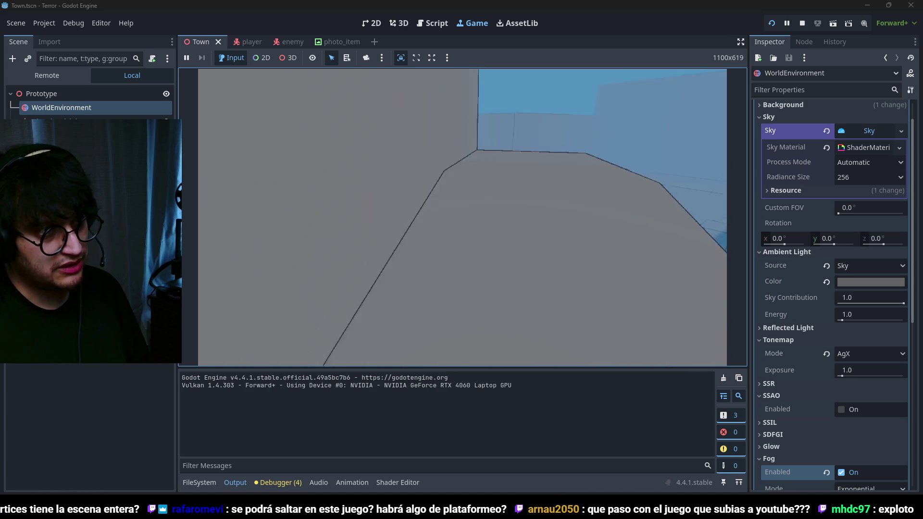
key("w")
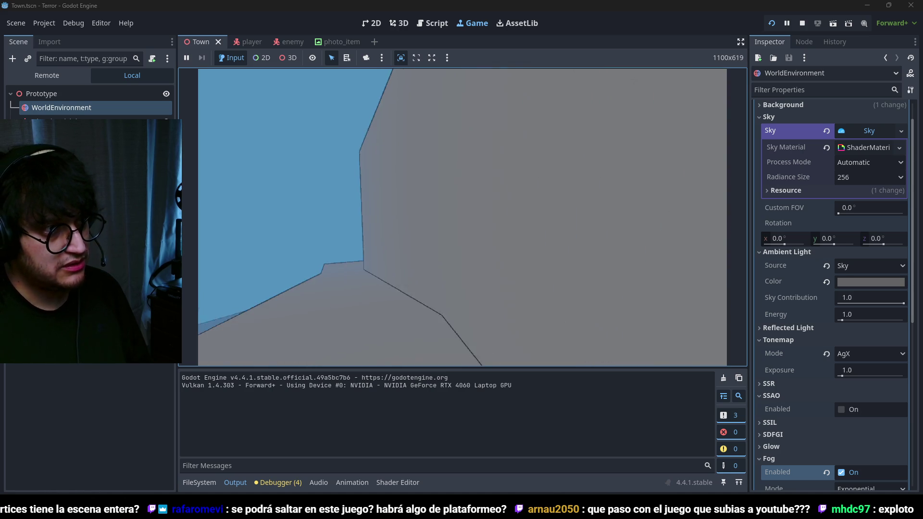
key("w")
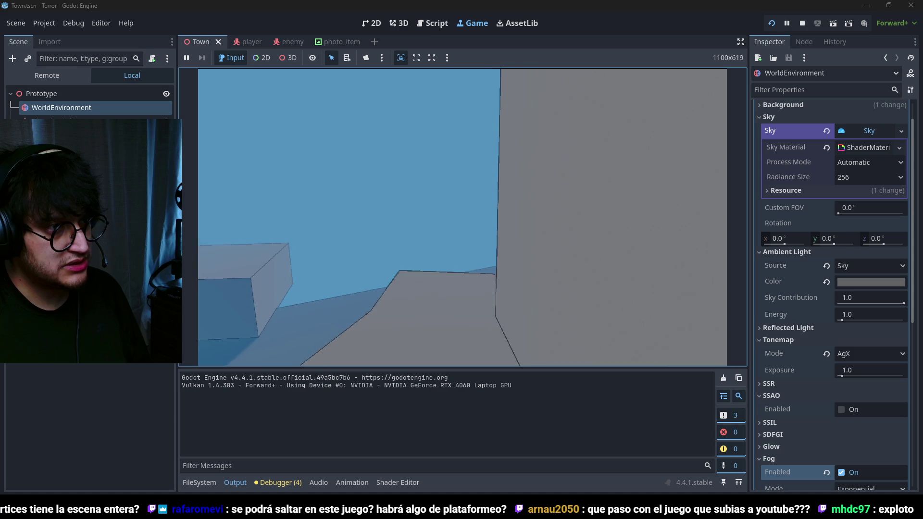
key("w")
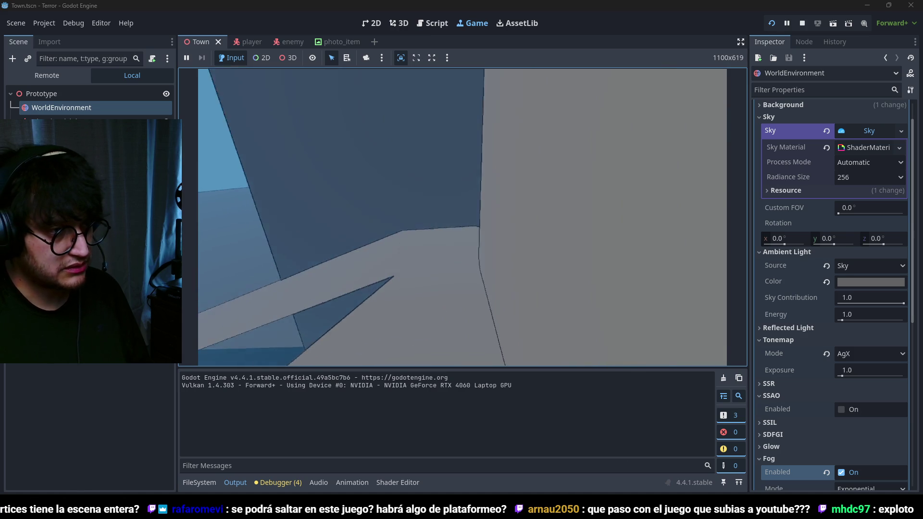
key("w")
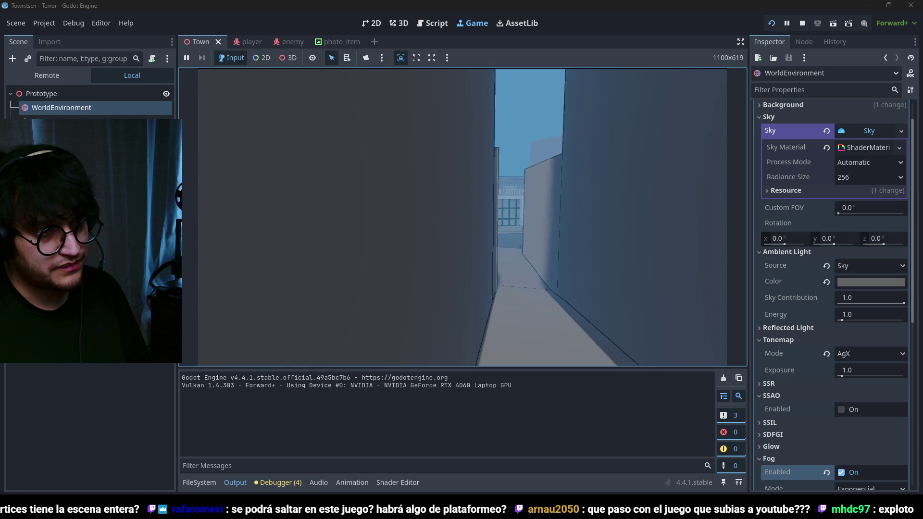
key("w")
key("w")
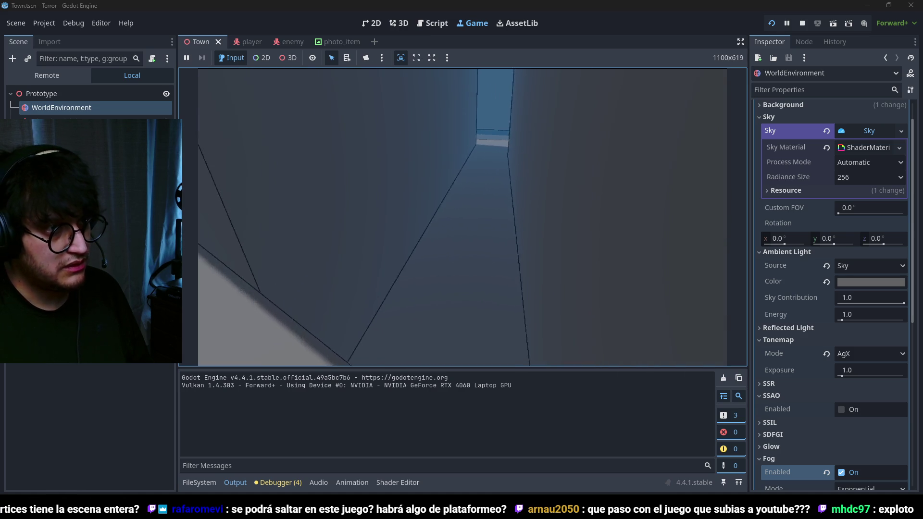
key("w")
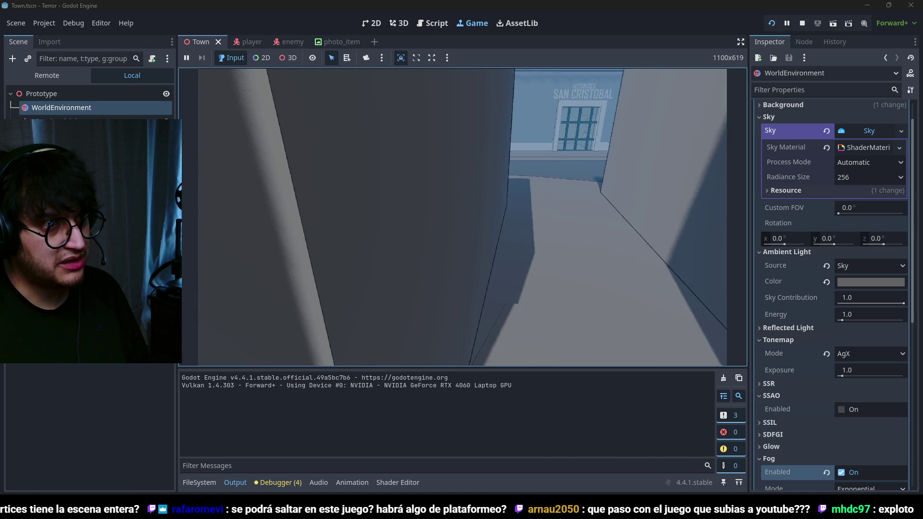
key("w")
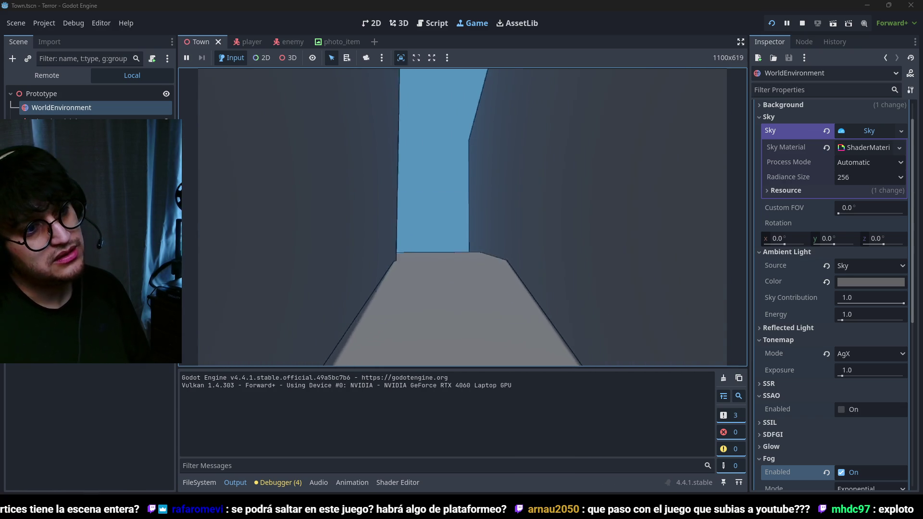
Step: Cross the open ground, return through the alley and frame the cross in the viewfinder
key("w")
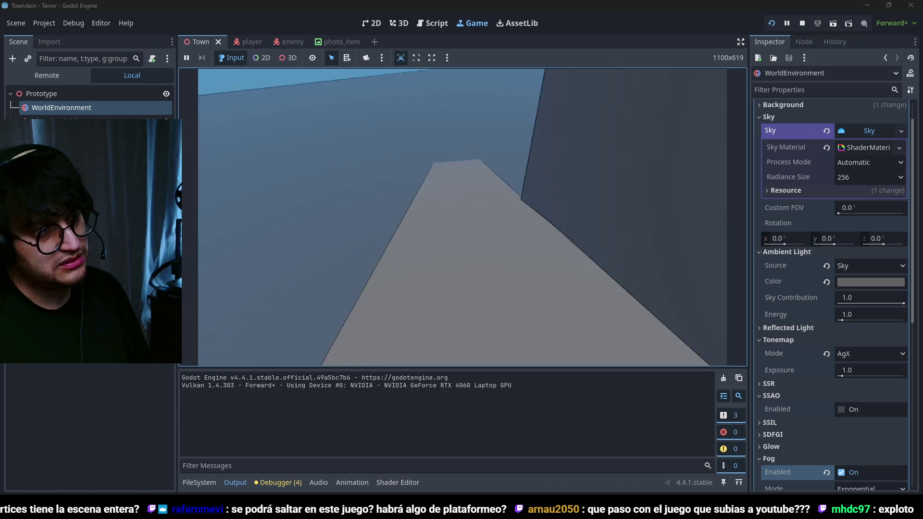
key("w")
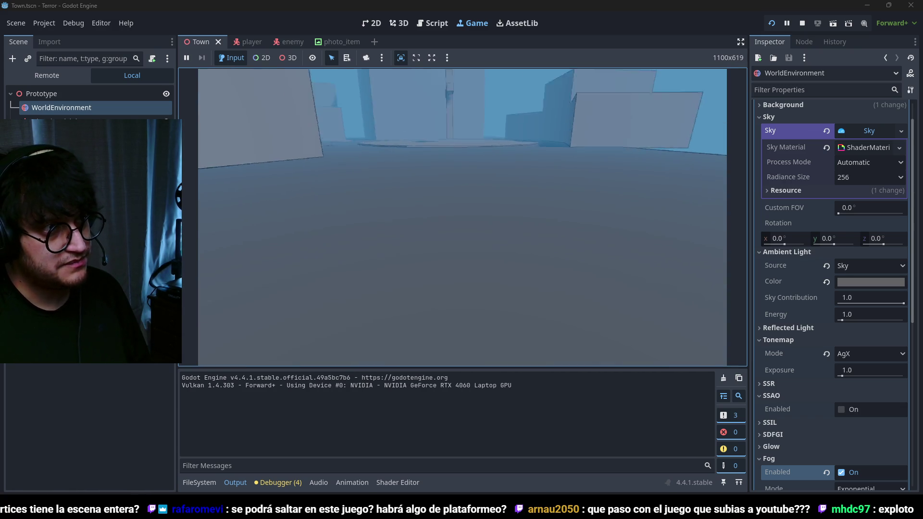
key("w")
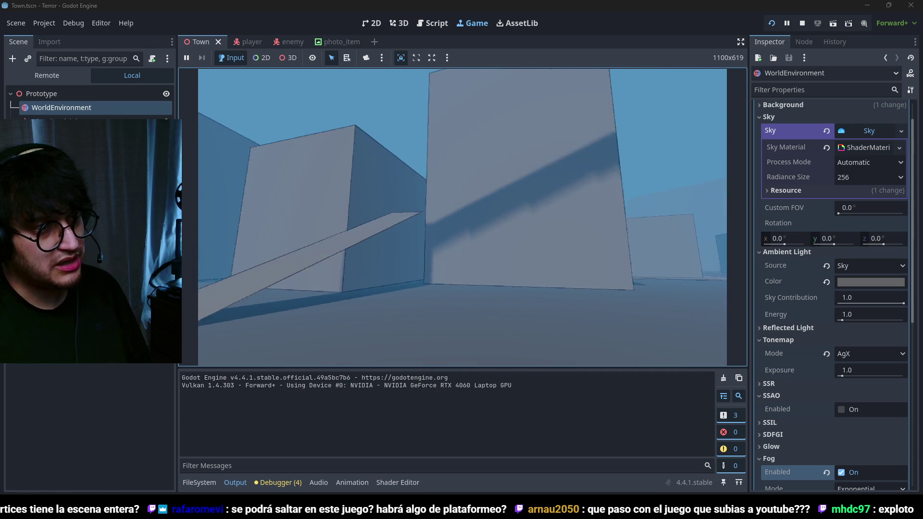
key("w")
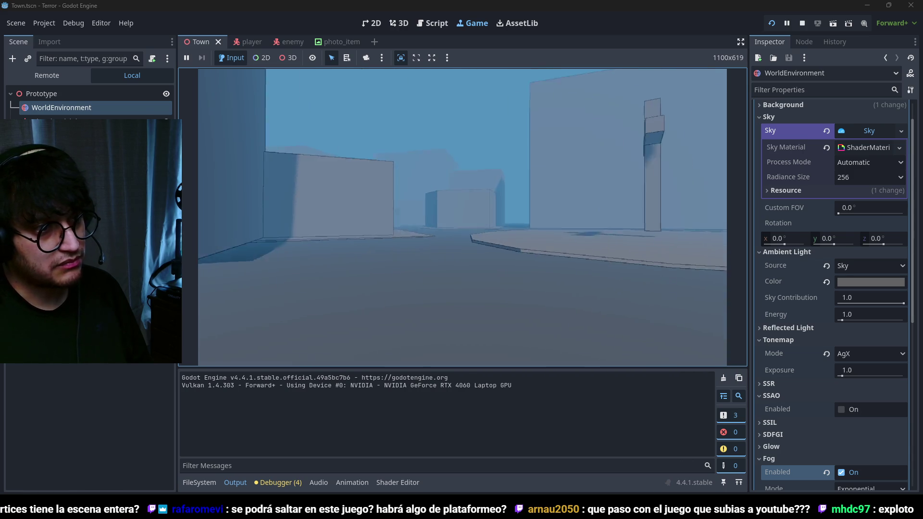
key("w")
key("w")
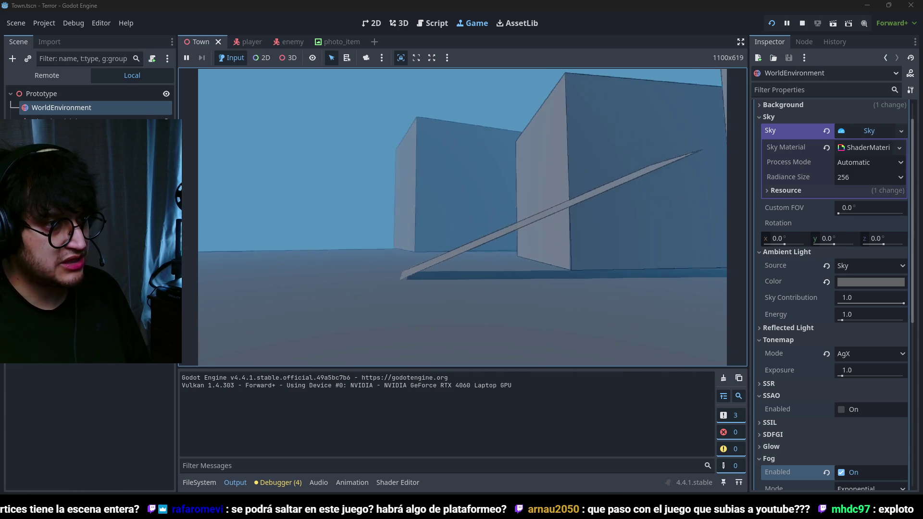
key("w")
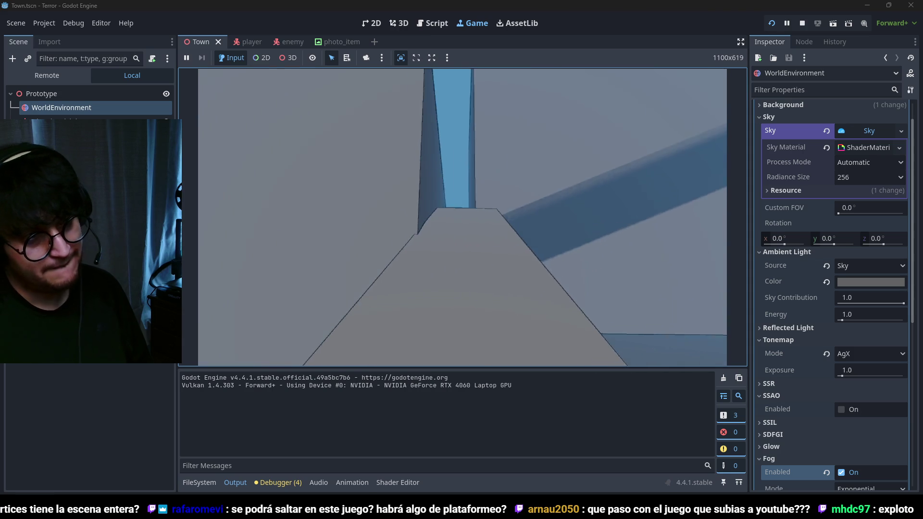
key("w")
key("w")
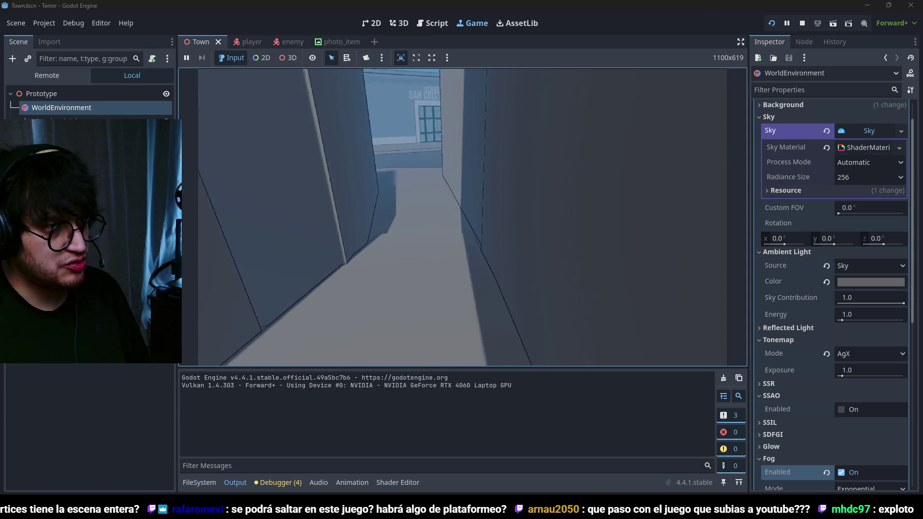
key("w")
key("w")
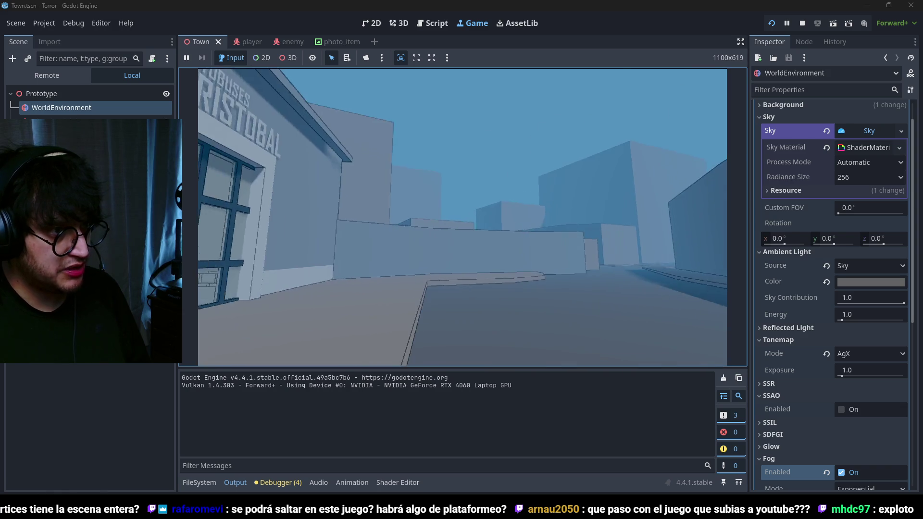
key("w")
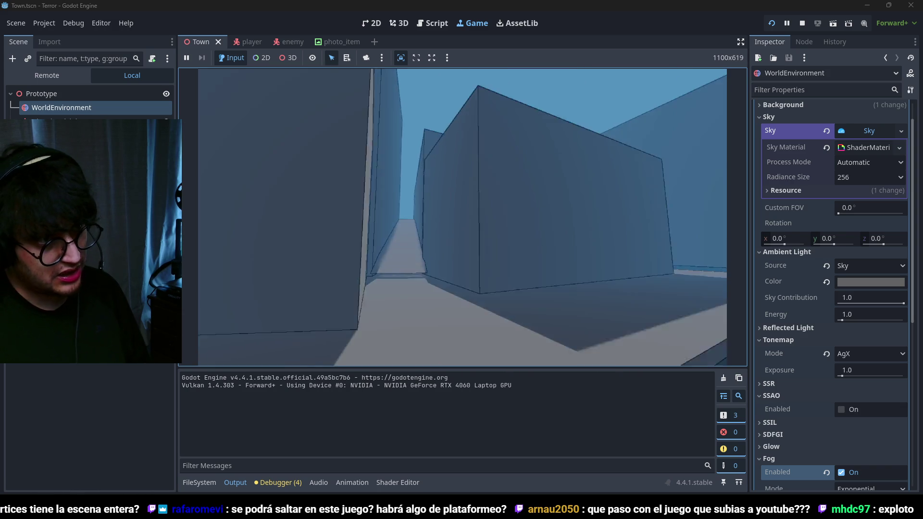
key("w")
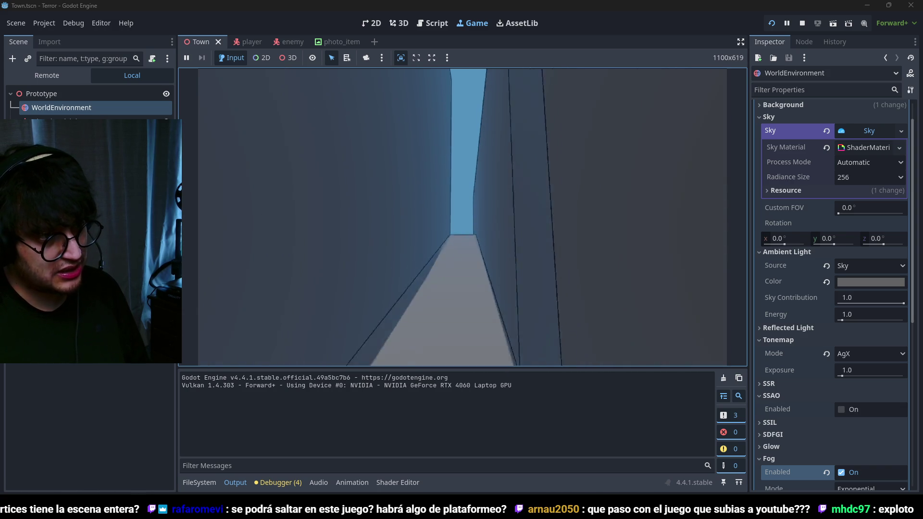
key("w")
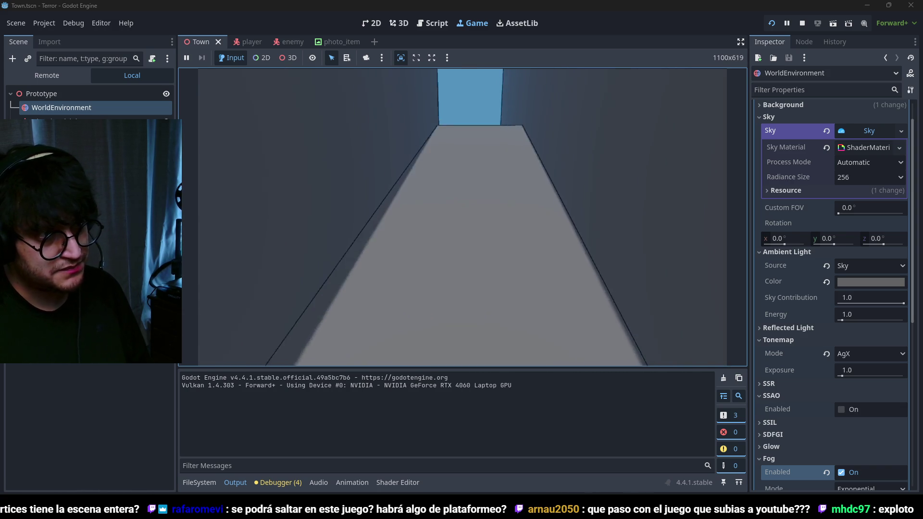
key("w")
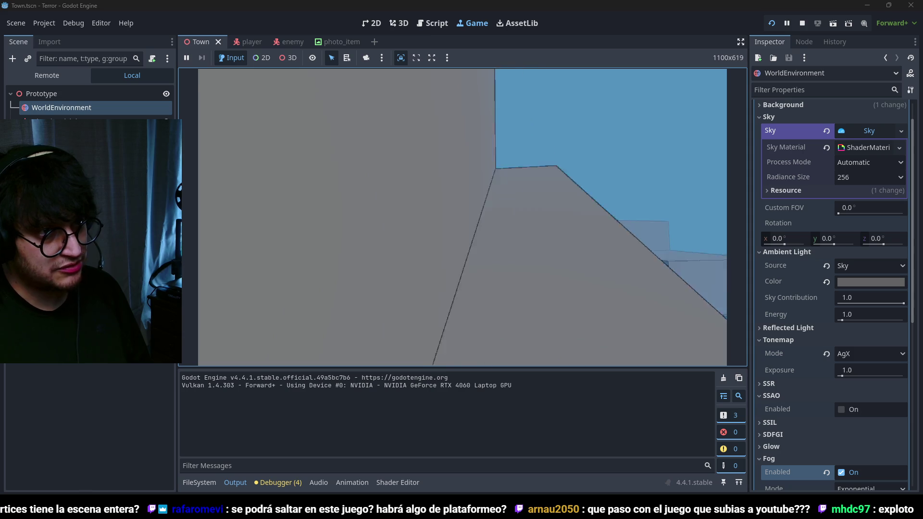
key("w")
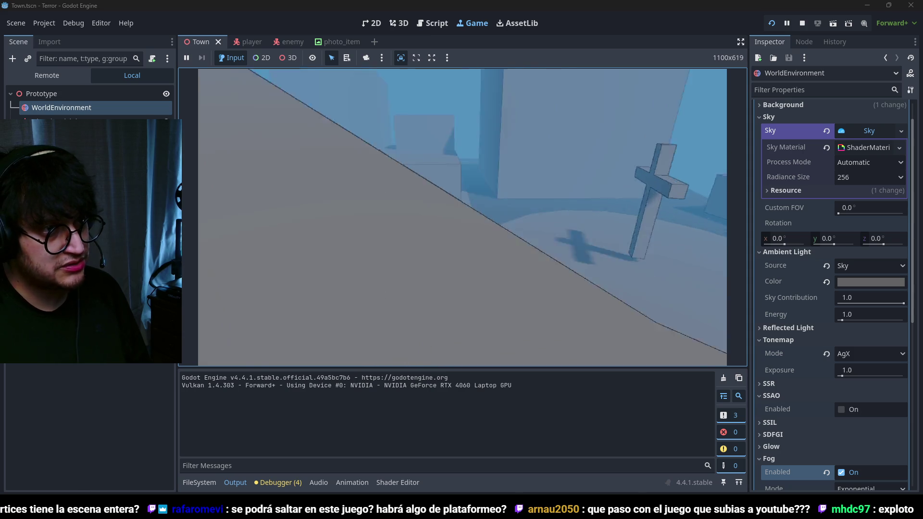
key("e")
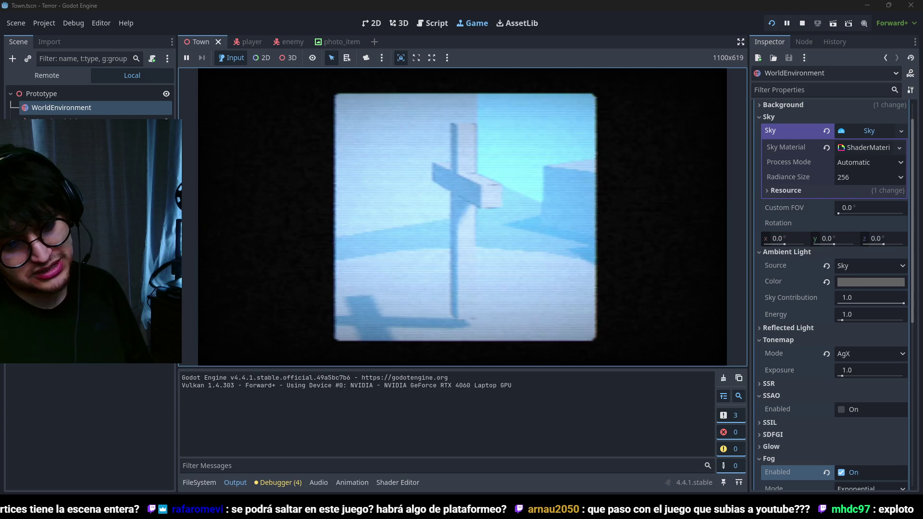
Step: Toggle the camera viewfinder off, on and off again, then stop the game with F8
key("e")
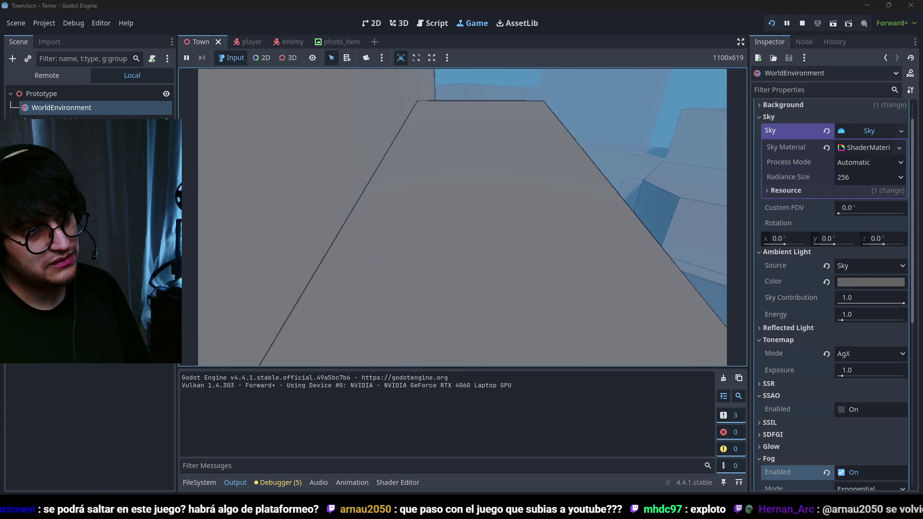
key("e")
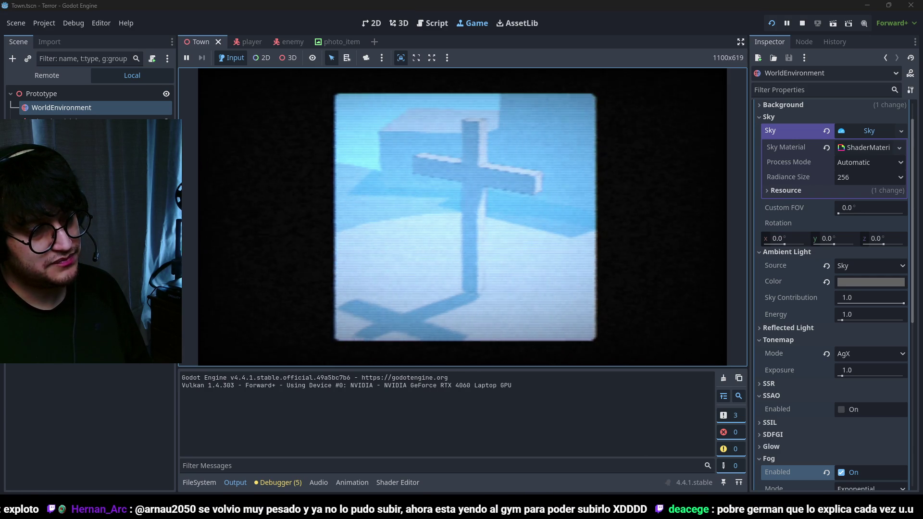
key("e")
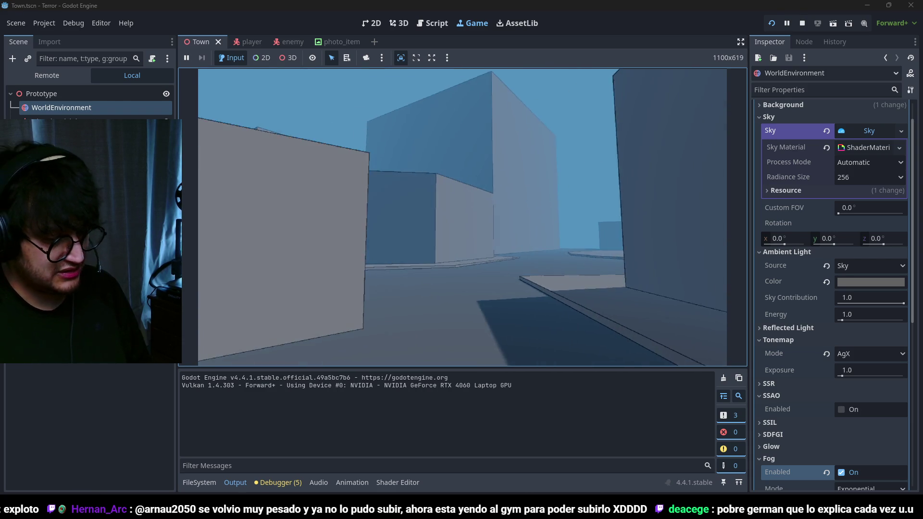
key("F8")
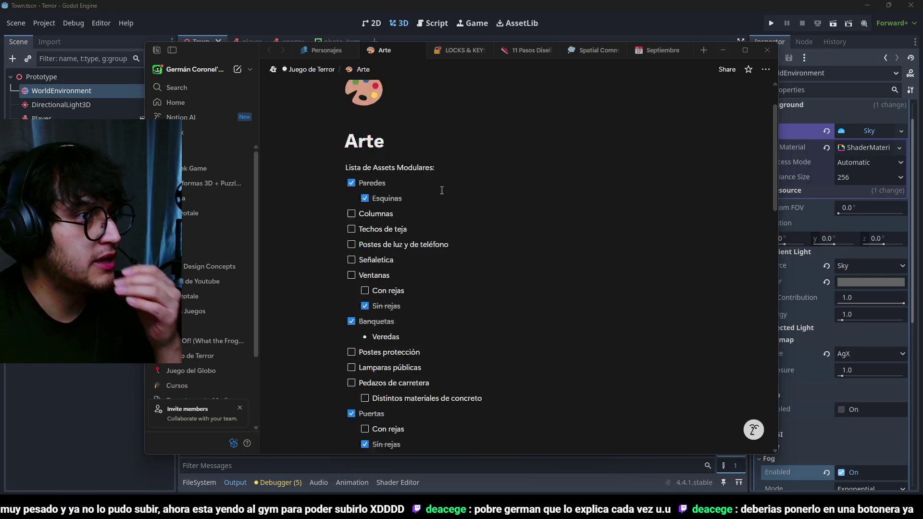
Step: Open the Timeline subpage from the Juego de Terror page and scroll to its puzzle list
scroll(449, 206, "down", 5)
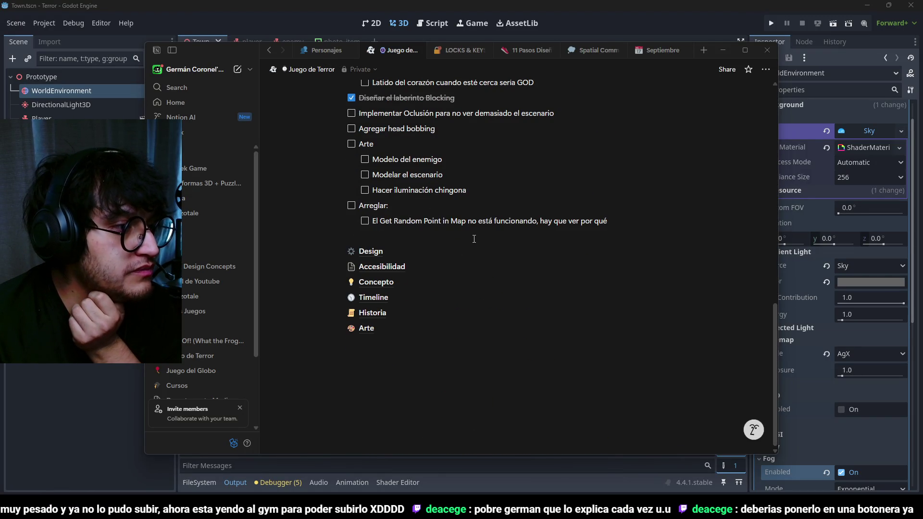
scroll(474, 239, "up", 1)
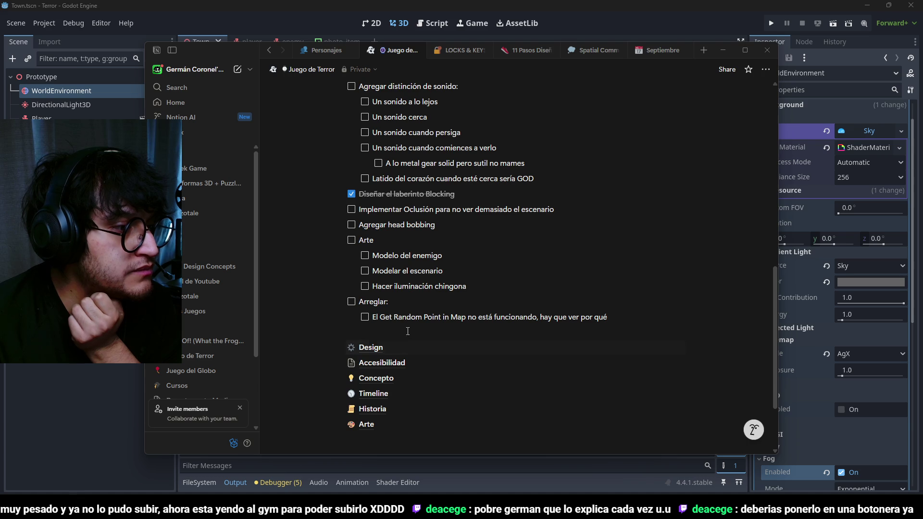
scroll(491, 329, "up", 4)
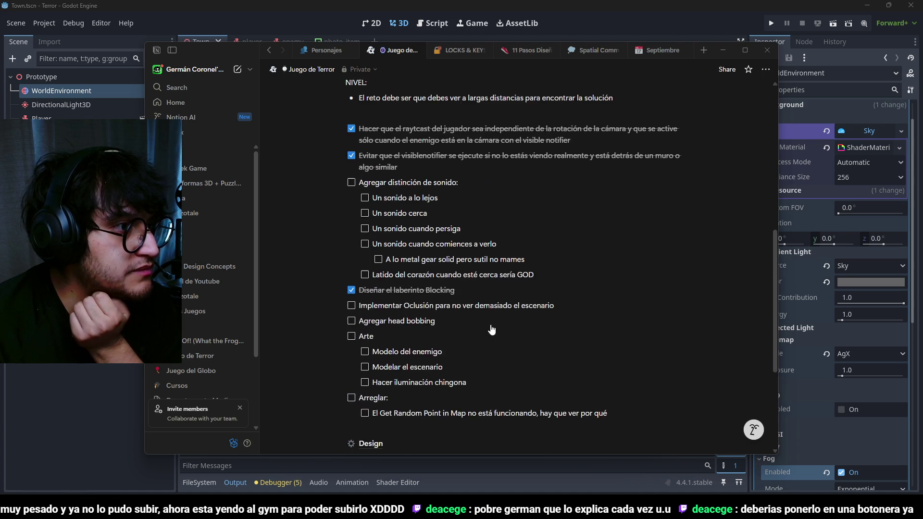
scroll(416, 366, "down", 3)
left_click(374, 346)
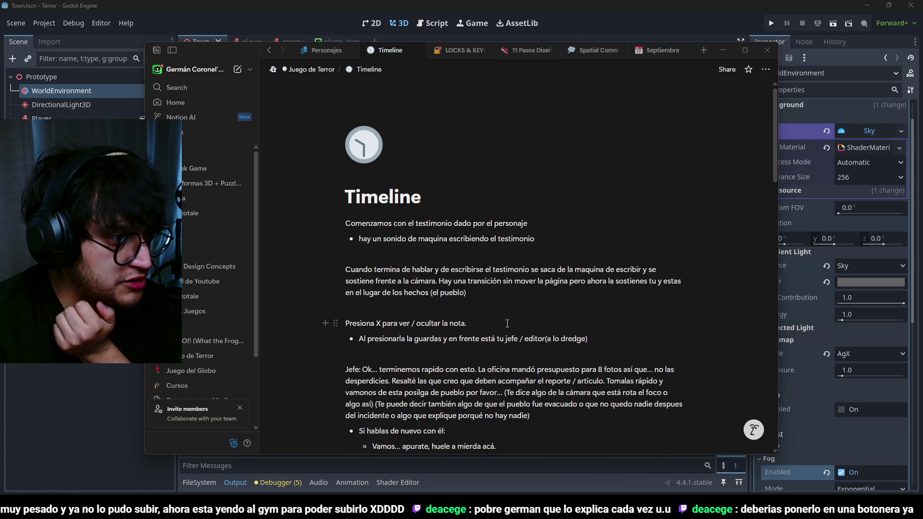
scroll(527, 320, "down", 15)
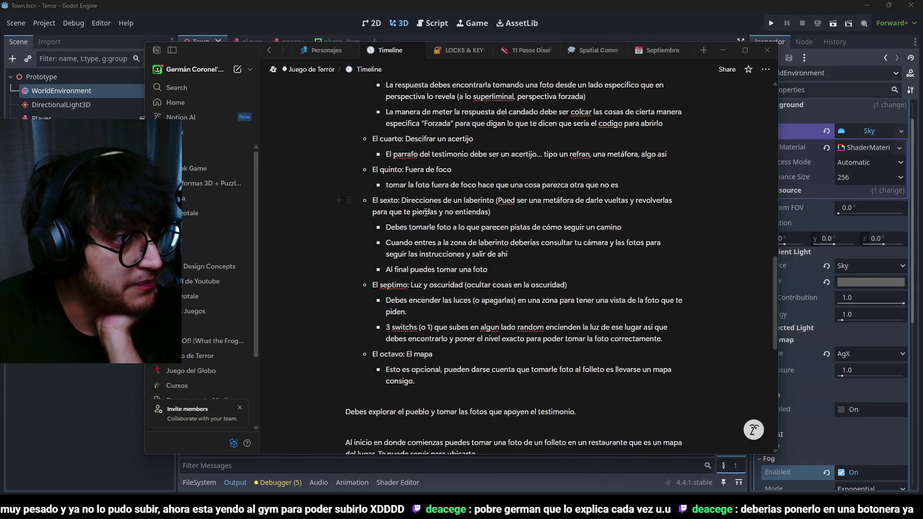
left_click(541, 200)
left_click_drag(532, 200, 635, 200)
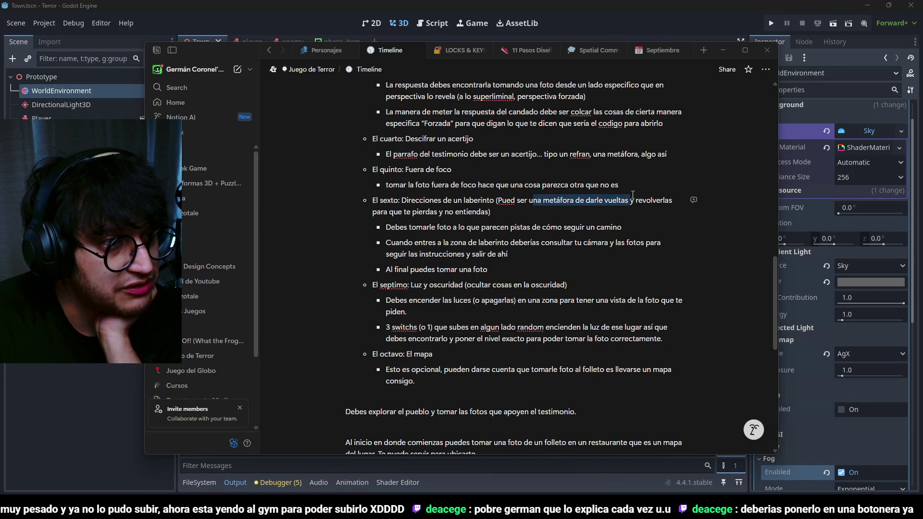
mouse_move(389, 212)
left_mouse_down()
mouse_move(478, 211)
mouse_move(485, 200)
mouse_move(476, 200)
mouse_move(497, 196)
left_mouse_up()
left_click_drag(399, 227, 621, 227)
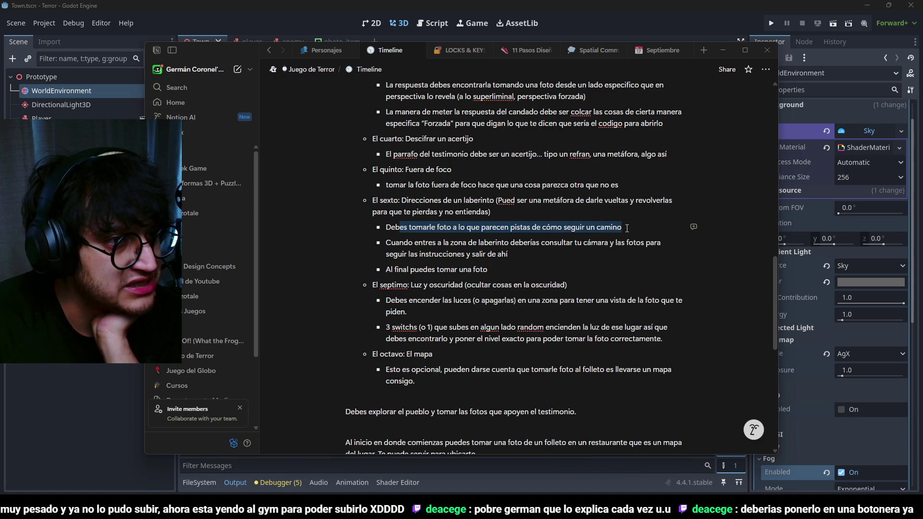
left_click_drag(422, 242, 662, 242)
double_click(647, 242)
double_click(441, 254)
left_click(418, 270)
triple_click(398, 270)
left_click(397, 273)
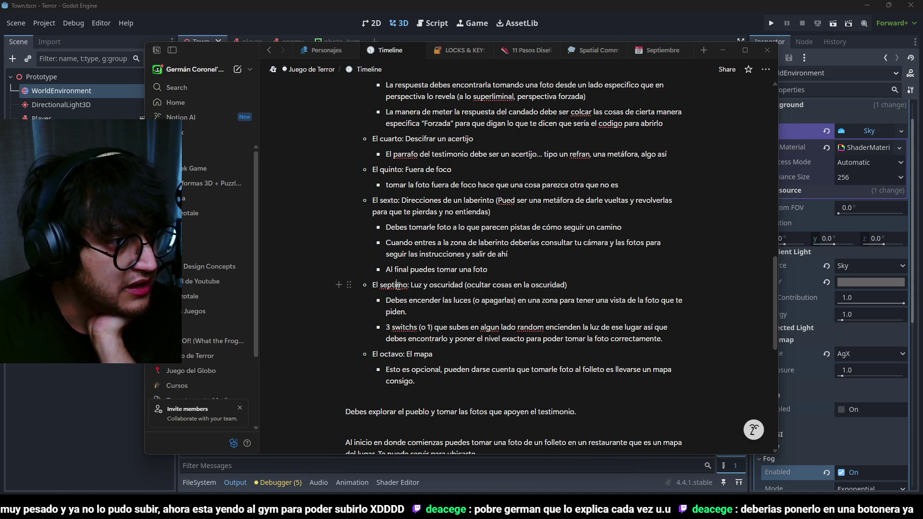
left_click_drag(477, 287, 567, 287)
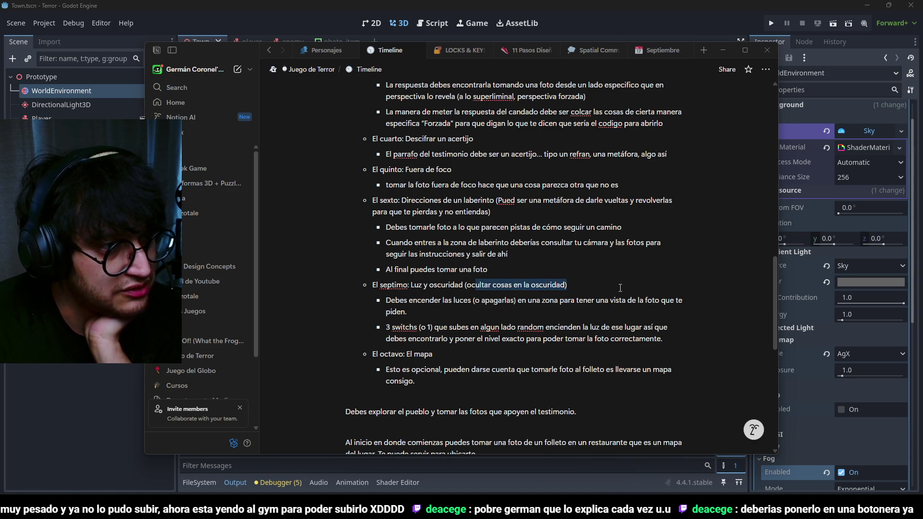
mouse_move(398, 300)
left_mouse_down()
mouse_move(503, 300)
mouse_move(387, 301)
mouse_move(673, 304)
left_mouse_up()
left_click(536, 300)
left_click(442, 285)
scroll(443, 285, "down", 1)
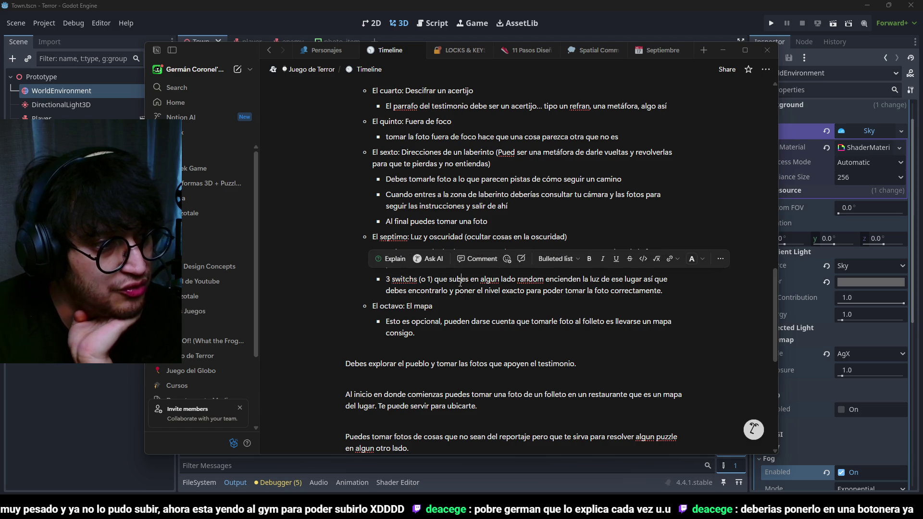
left_click(533, 279)
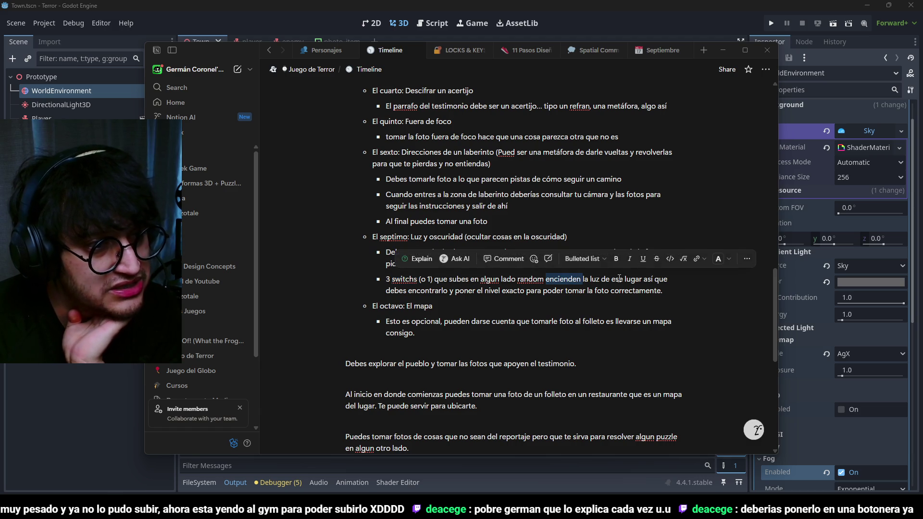
left_click(408, 290)
left_click(499, 291)
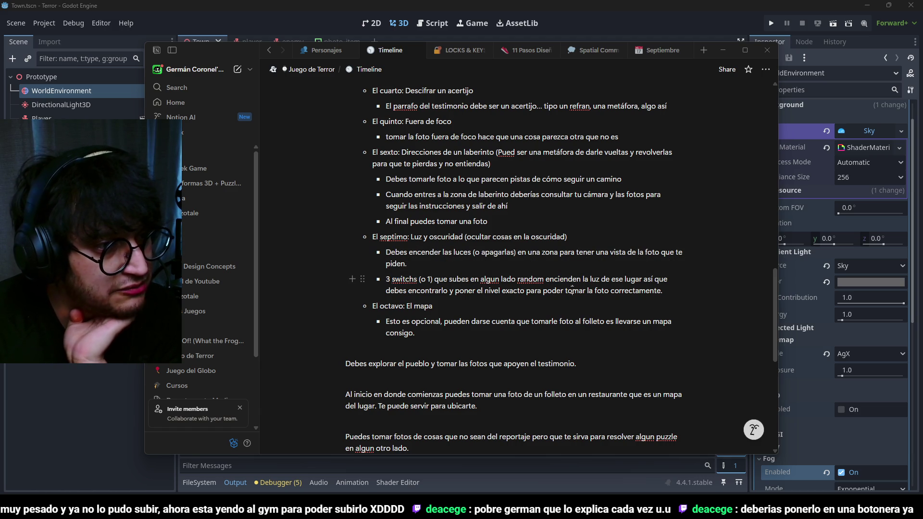
scroll(443, 326, "down", 2)
scroll(443, 325, "up", 2)
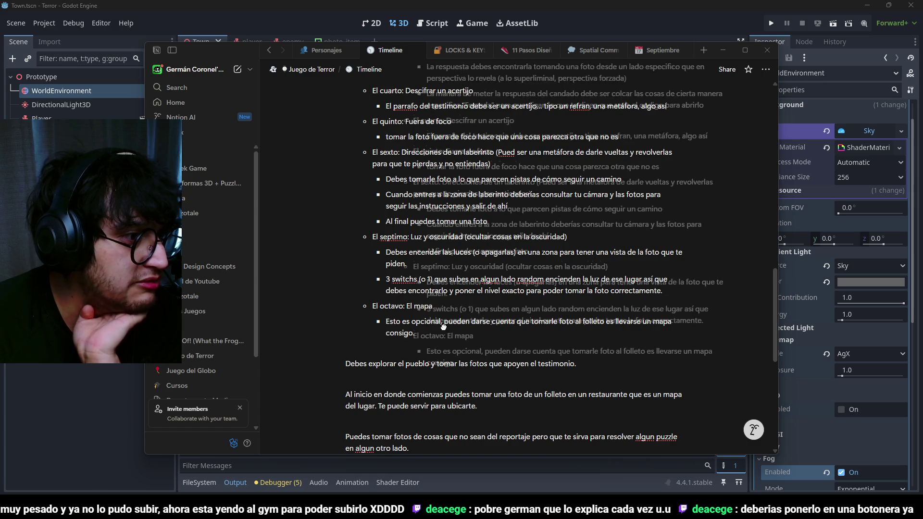
left_click_drag(435, 333, 375, 299)
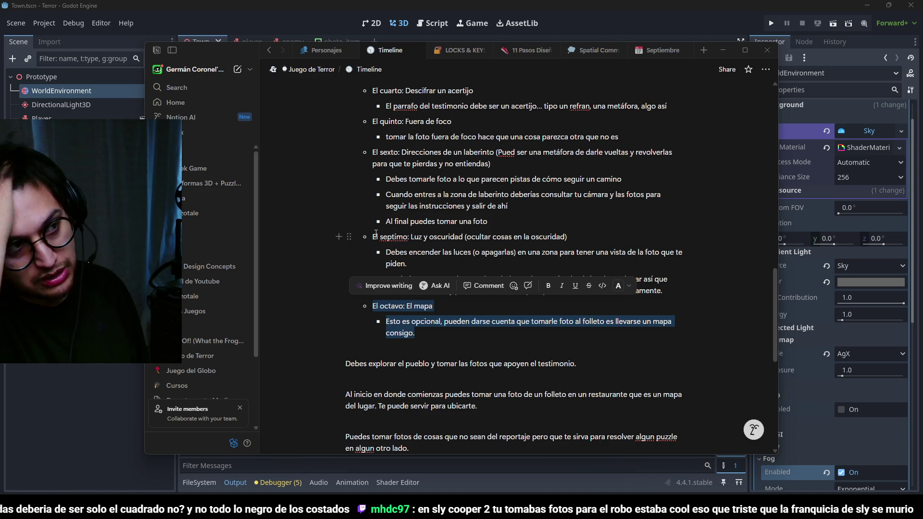
Step: Trace ImageTexture, PHOTO_ITEM, photoItem and takePicture through player.gd's photo code
left_click(600, 5)
left_click(432, 23)
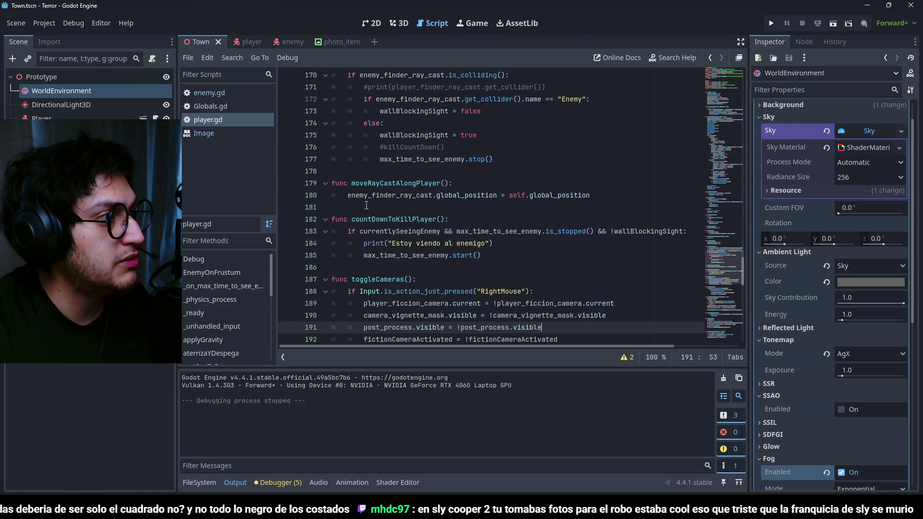
scroll(352, 188, "down", 15)
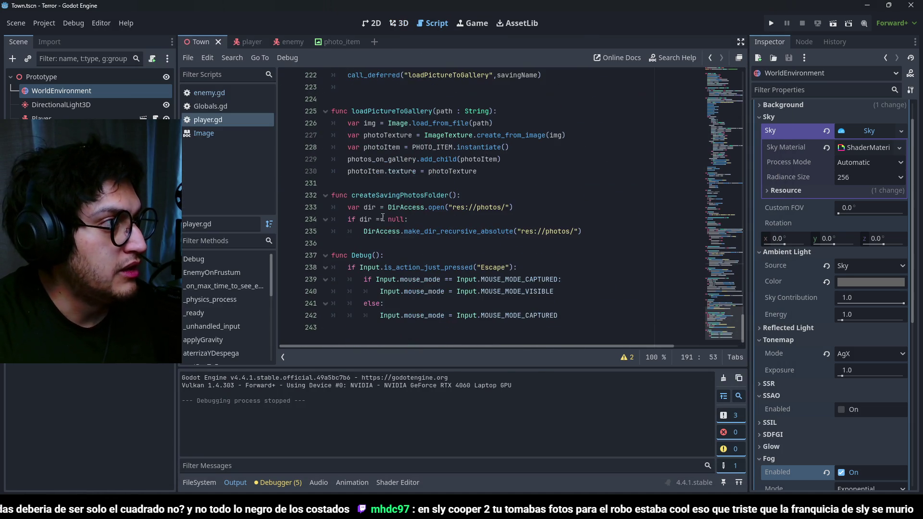
scroll(487, 248, "up", 2)
scroll(487, 248, "down", 2)
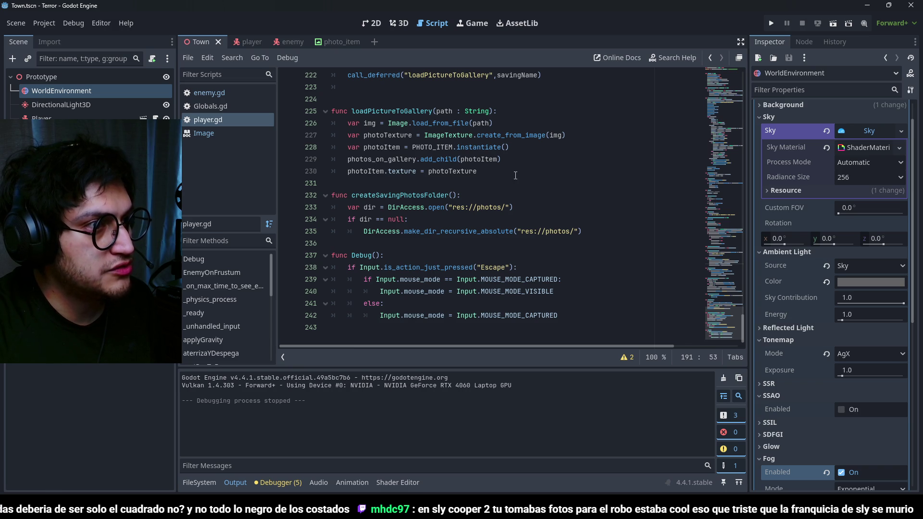
double_click(440, 134)
double_click(432, 147)
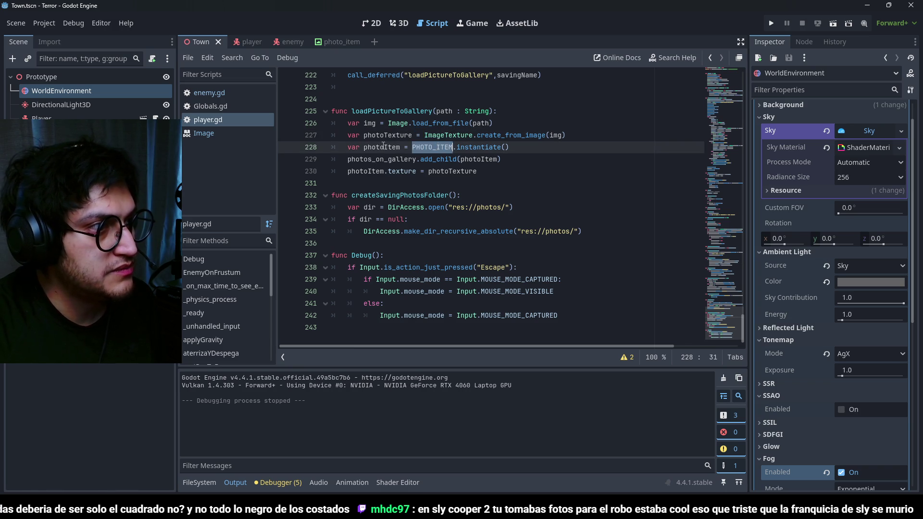
double_click(382, 148)
left_click(392, 171)
double_click(360, 172)
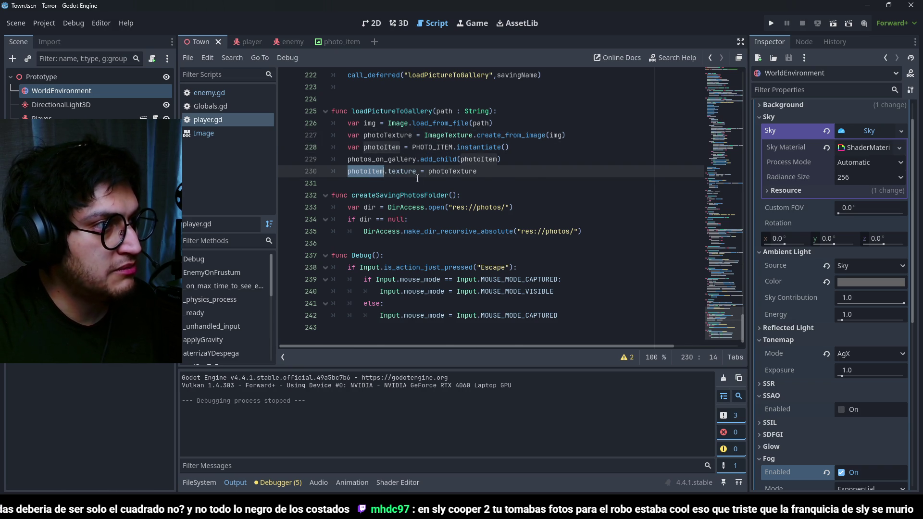
scroll(385, 192, "up", 5)
double_click(381, 183)
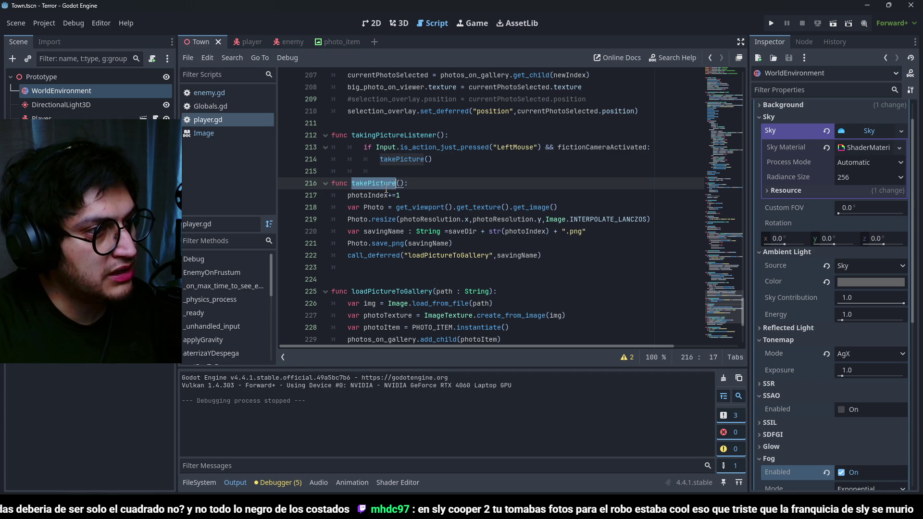
Step: Inspect the Photo.resize call on line 219 that uses photoResolution
left_click(395, 220)
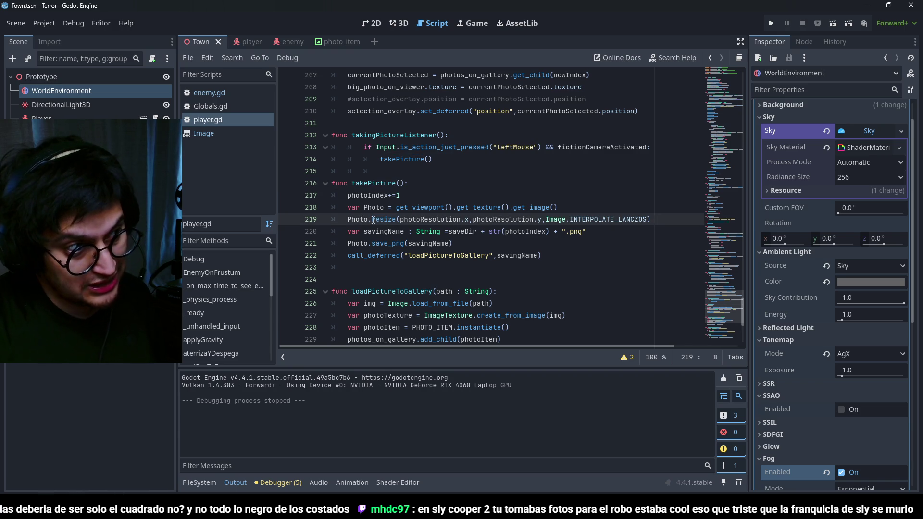
double_click(364, 222)
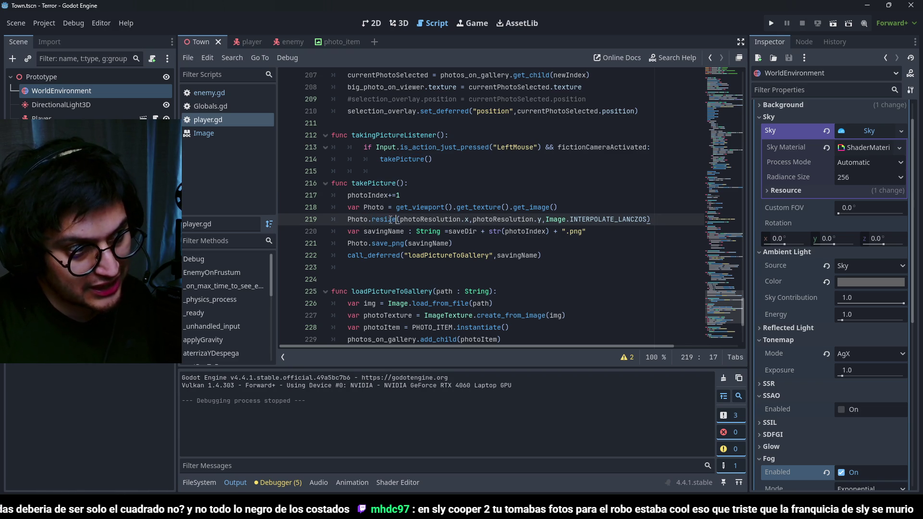
double_click(384, 220)
left_click(485, 220)
left_click_drag(655, 222, 347, 220)
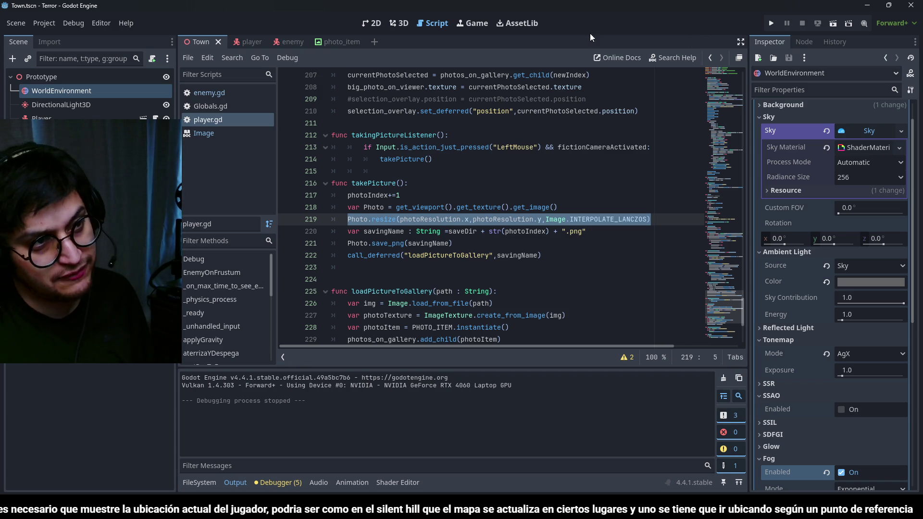
Step: Save the Town scene and recheck get_viewport and photoResolution on lines 218–219
left_click(234, 481)
key("ctrl+s")
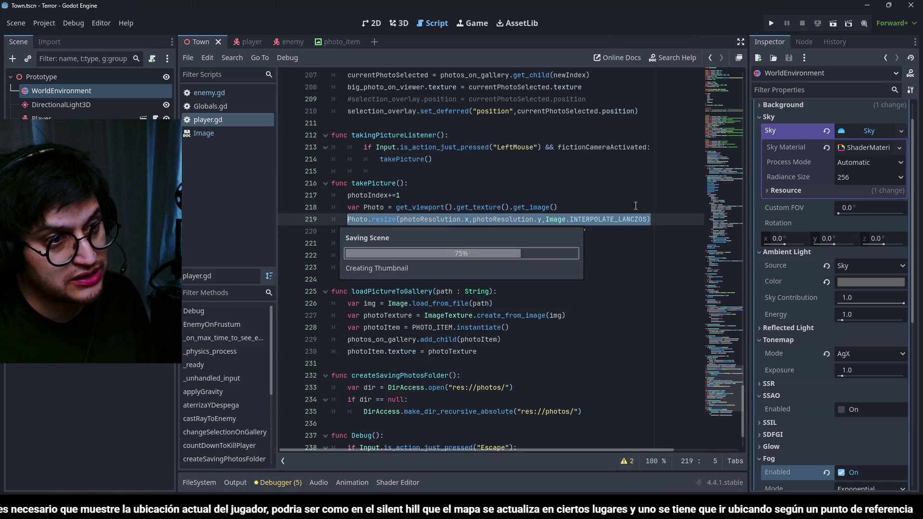
key("Right")
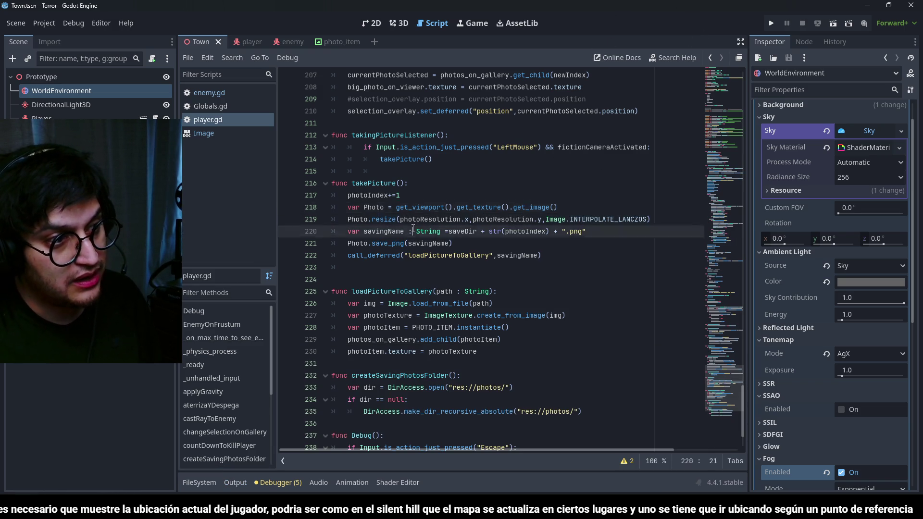
double_click(418, 207)
double_click(430, 219)
scroll(434, 220, "up", 15)
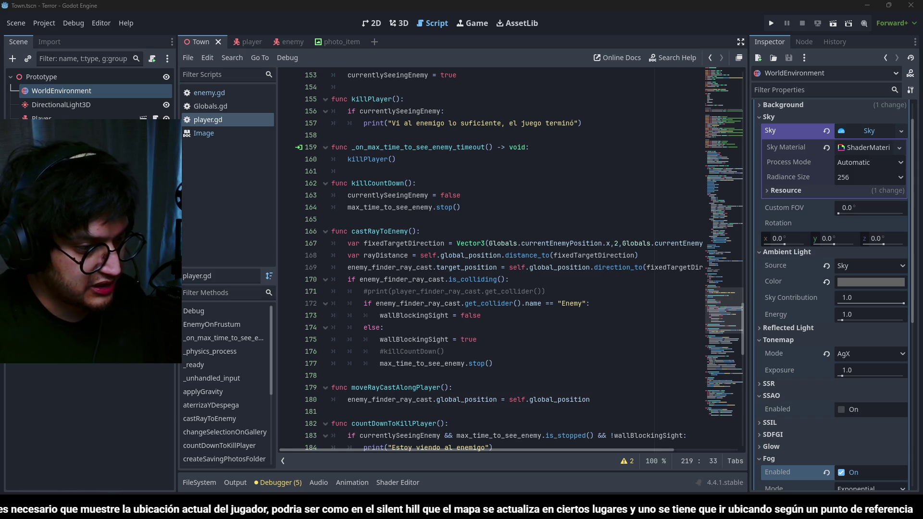
Step: Open the r/godot thread on changing screen resolution with code from the search results
key("alt+Tab")
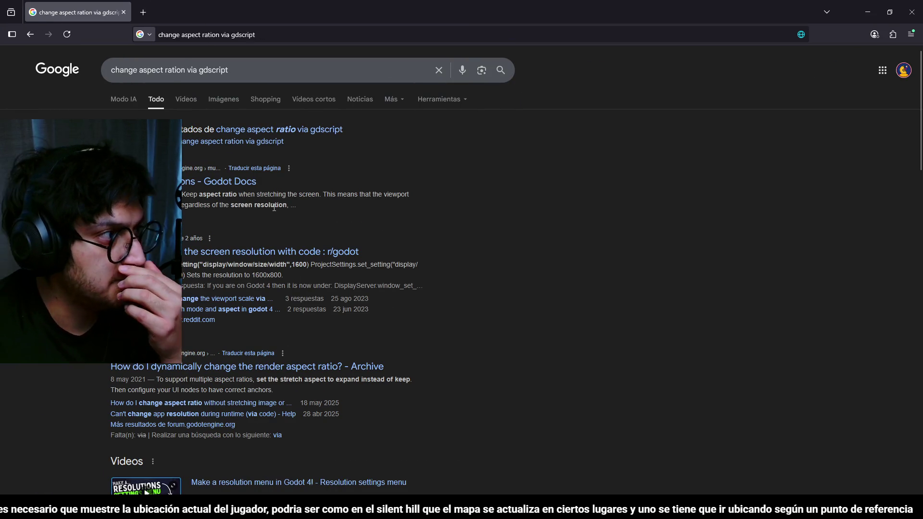
middle_click(274, 253)
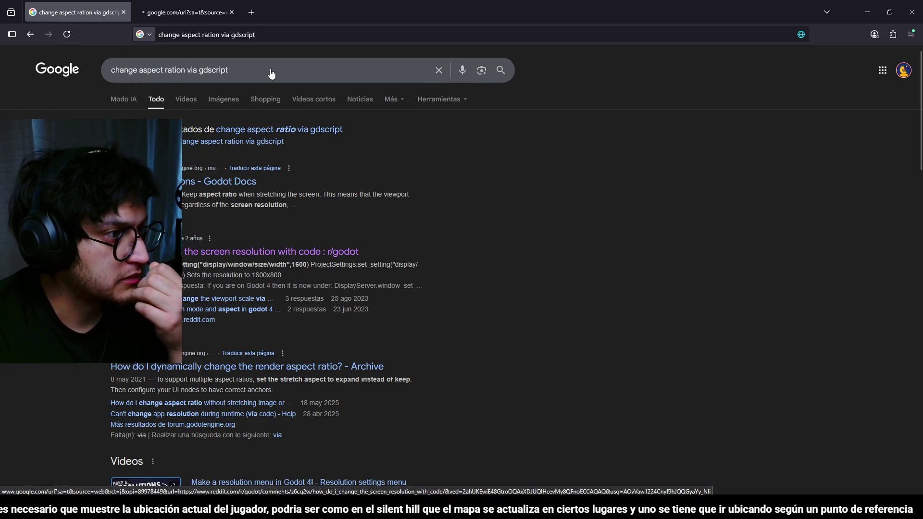
left_click(175, 8)
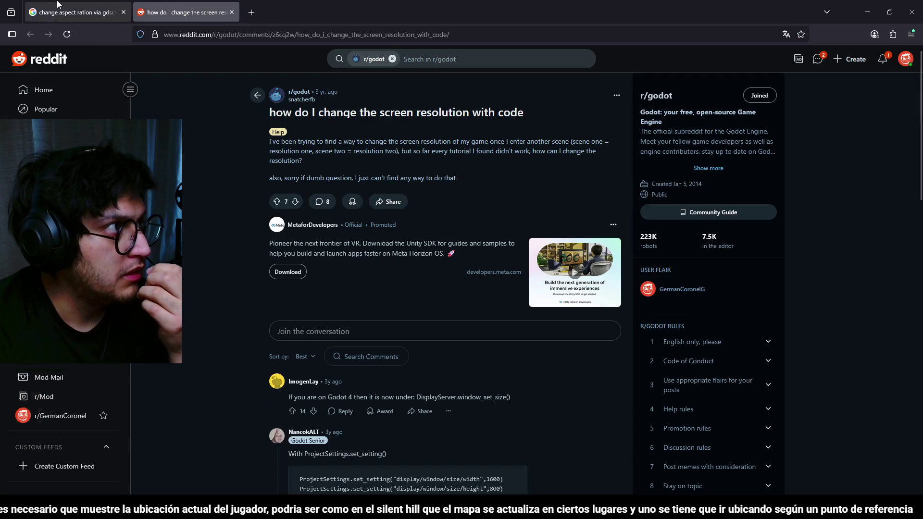
Step: Queue the Godot forum aspect-ratio result and read the window_set_size and set_setting answers
left_click(75, 12)
middle_click(295, 366)
key("ctrl+Tab")
key("ctrl+Tab")
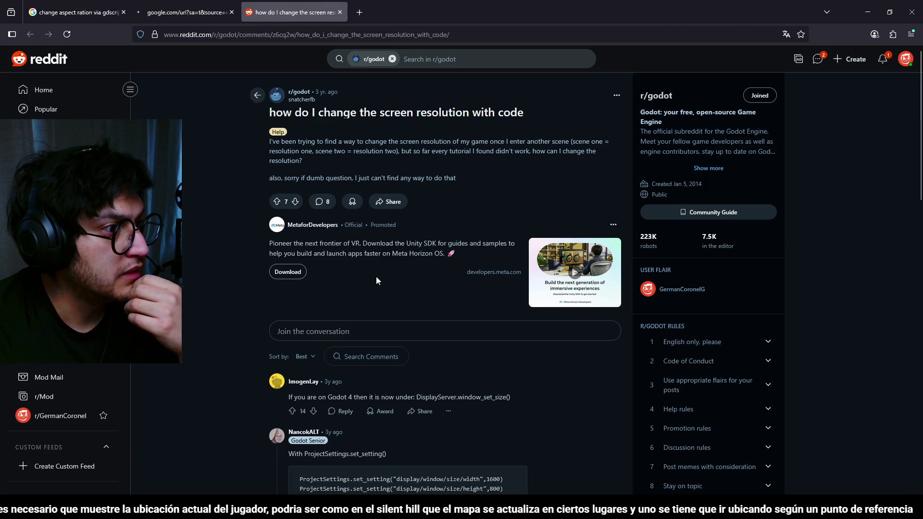
scroll(473, 355, "down", 2)
left_click_drag(359, 299, 421, 299)
left_click(475, 314)
double_click(497, 302)
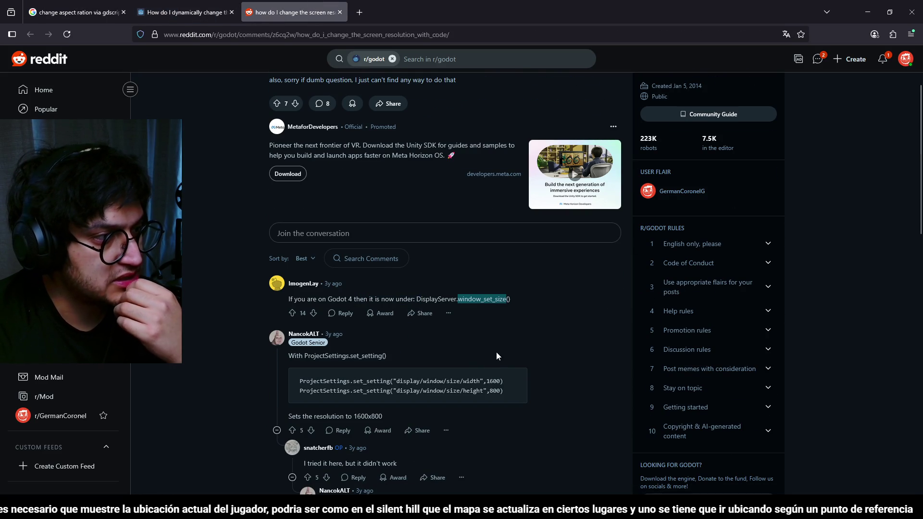
double_click(365, 356)
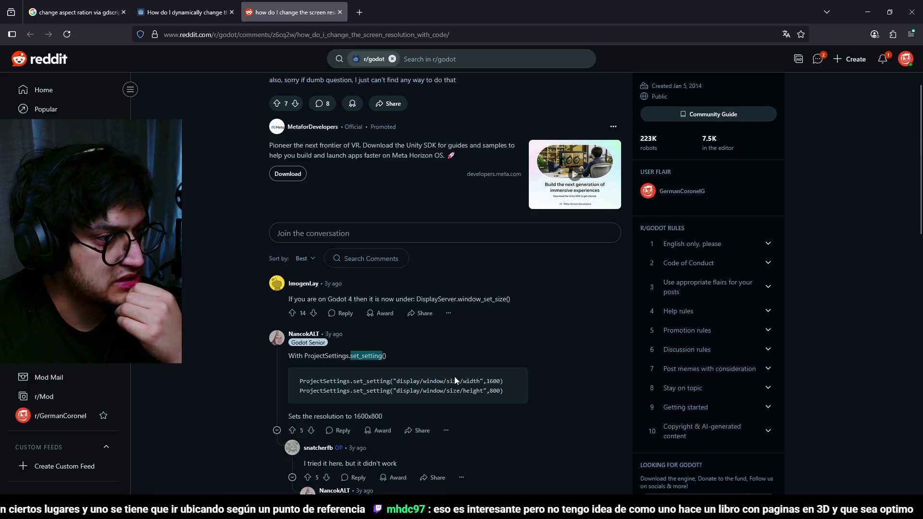
Step: Read further replies, including the OS screen_resolution suggestion
scroll(473, 368, "down", 1)
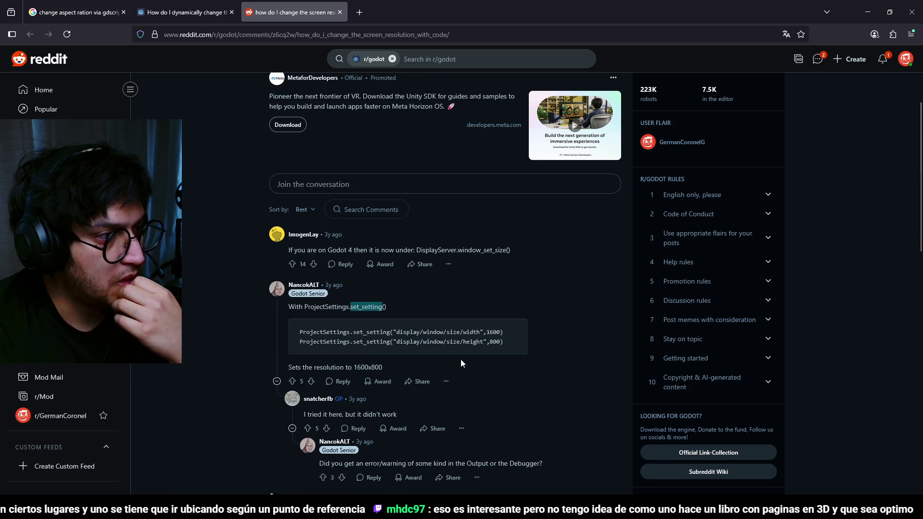
scroll(461, 360, "down", 1)
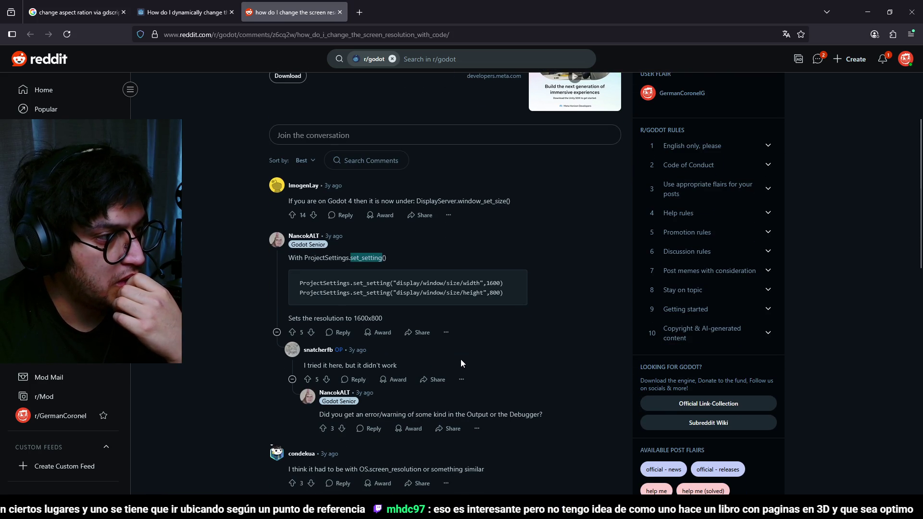
scroll(461, 360, "down", 2)
left_click_drag(387, 317, 496, 322)
scroll(557, 351, "down", 2)
double_click(398, 273)
left_click(518, 344)
scroll(517, 340, "down", 2)
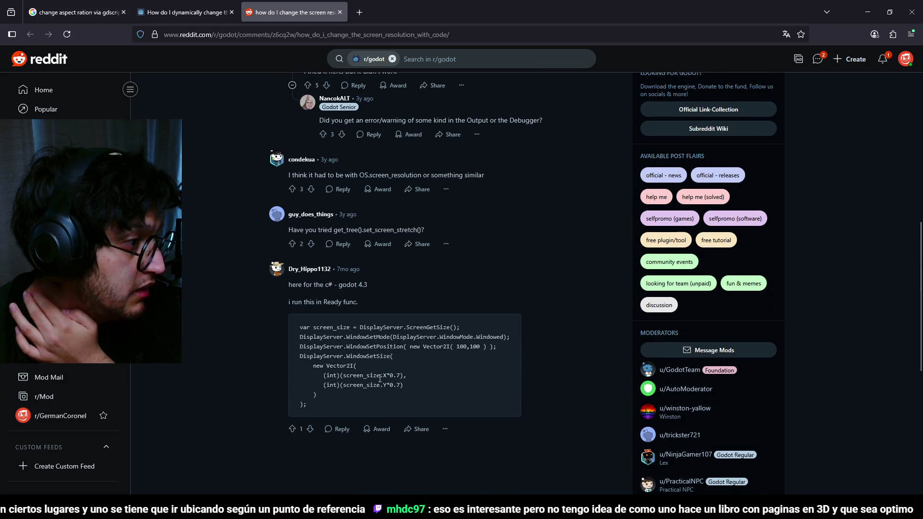
Step: Study the C# snippet's DisplayServer WindowSetPosition and WindowSetMode calls, then return to Godot
double_click(376, 346)
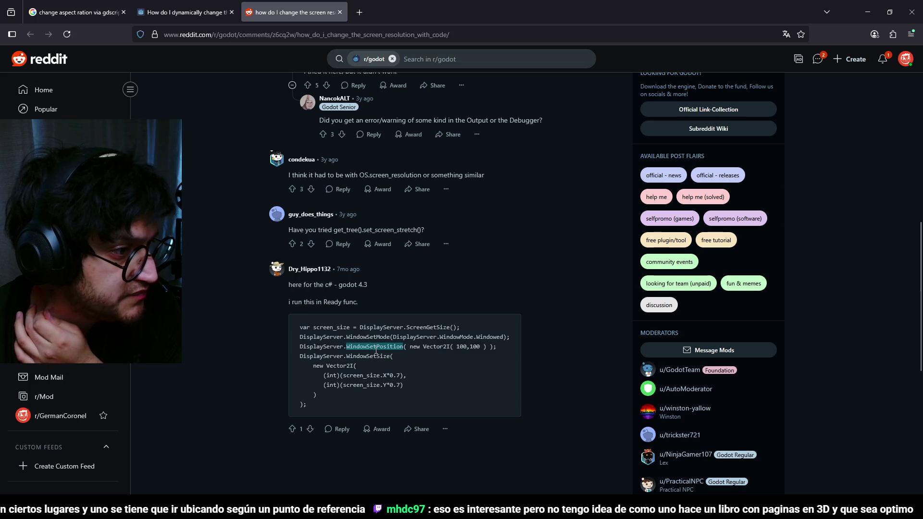
double_click(375, 339)
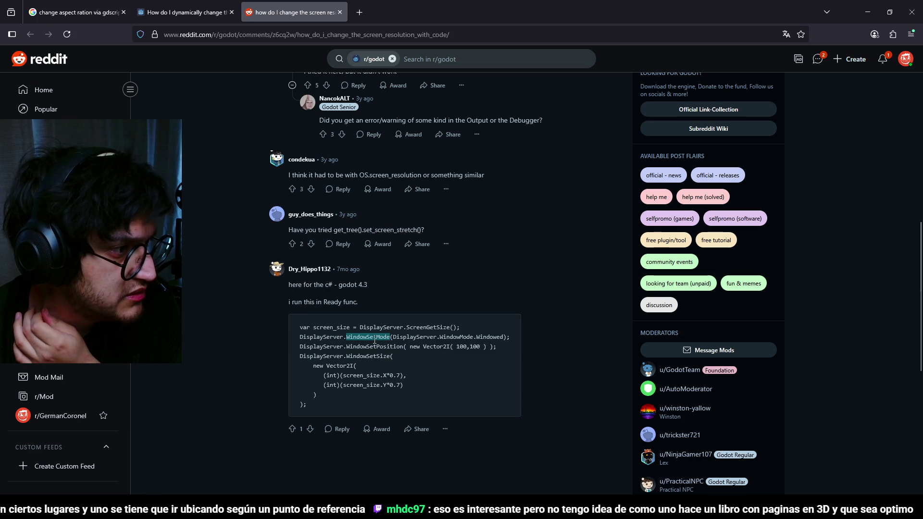
double_click(321, 337)
left_click(372, 340)
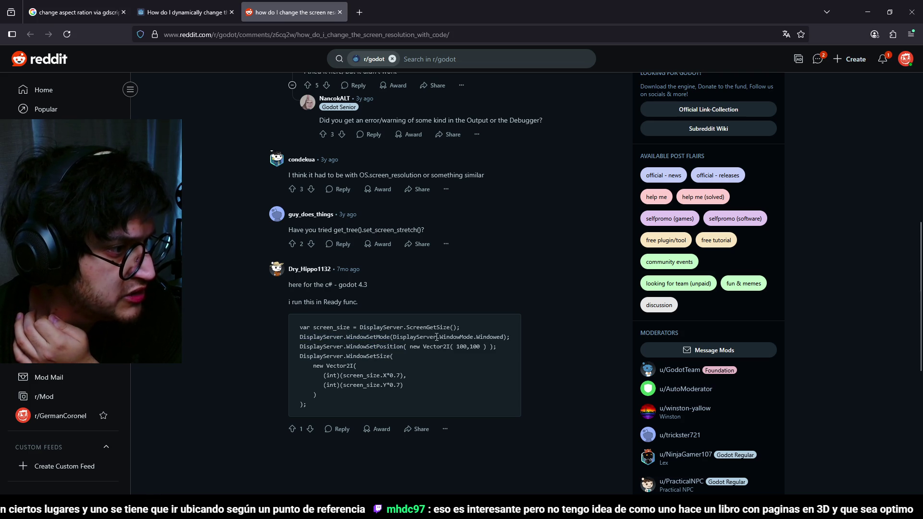
double_click(376, 347)
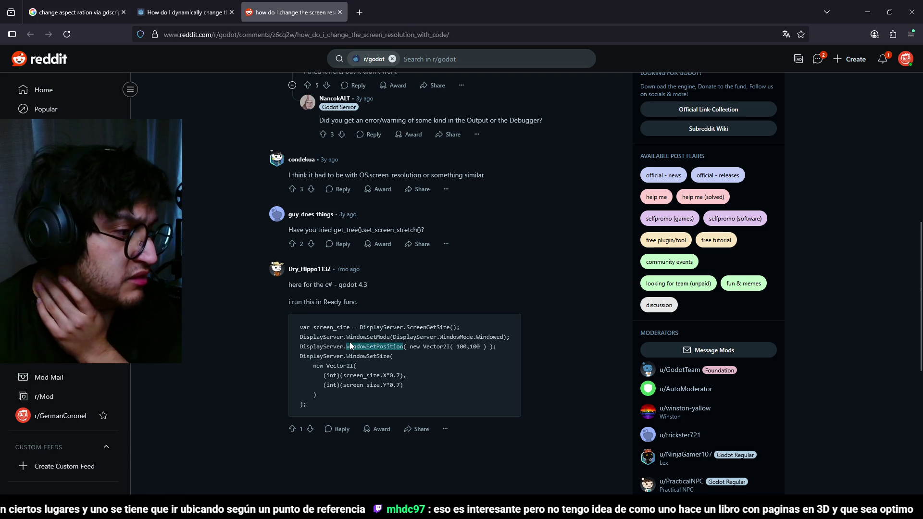
left_click(322, 366)
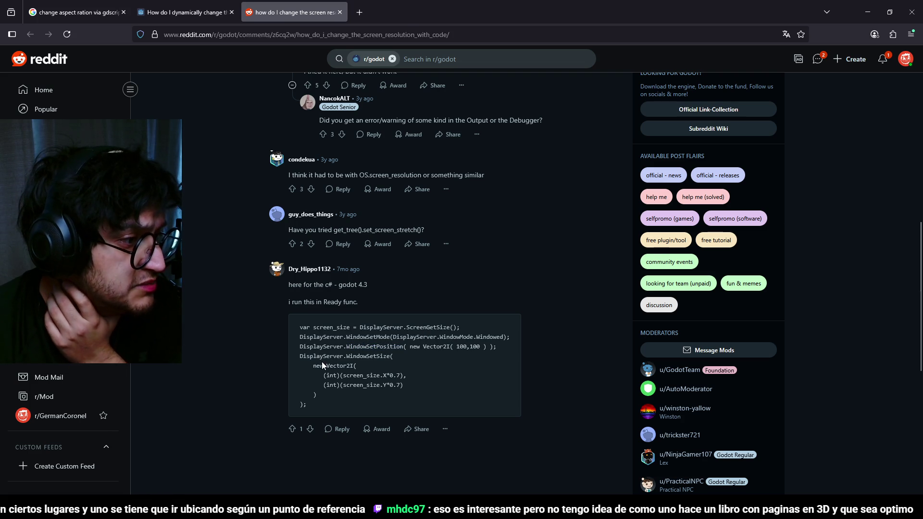
left_click(383, 358)
key("alt+Tab")
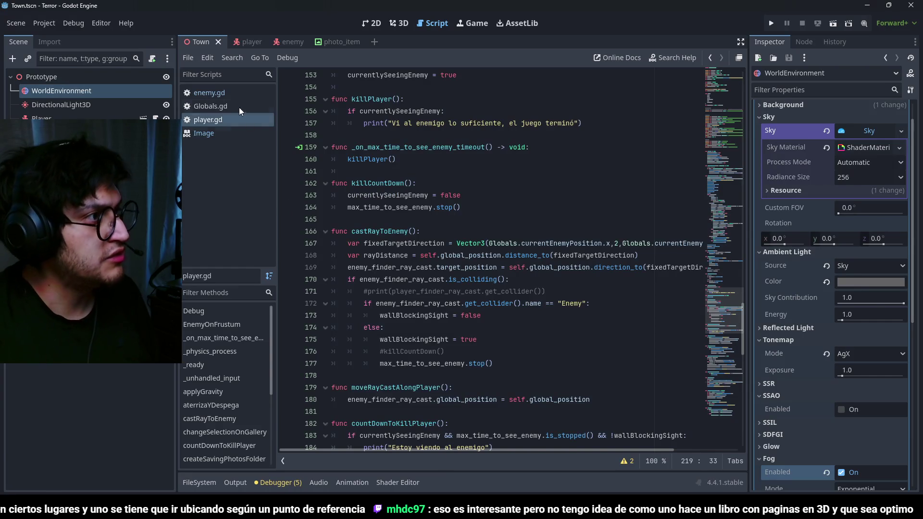
Step: Look over the killPlayer, moveRayCastAlongPlayer and countDownToKillPlayer functions in player.gd
scroll(460, 253, "up", 4)
scroll(460, 252, "up", 5)
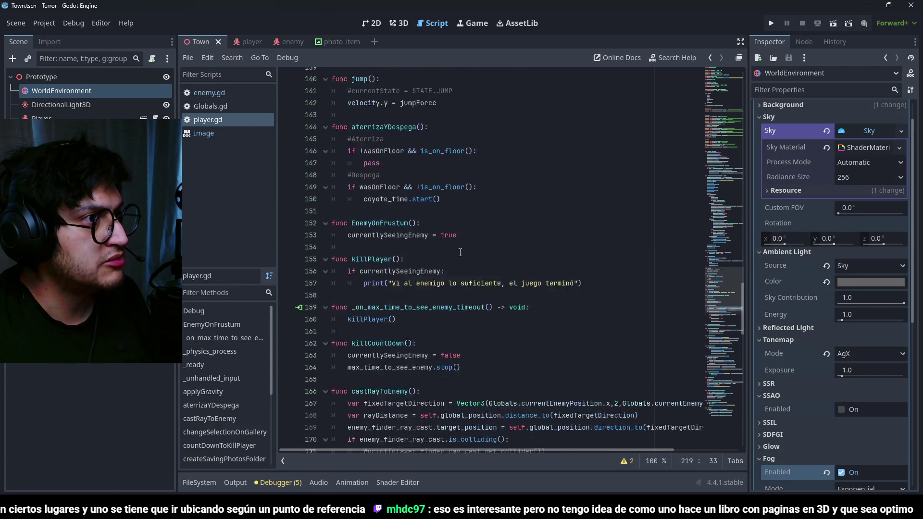
scroll(460, 252, "up", 9)
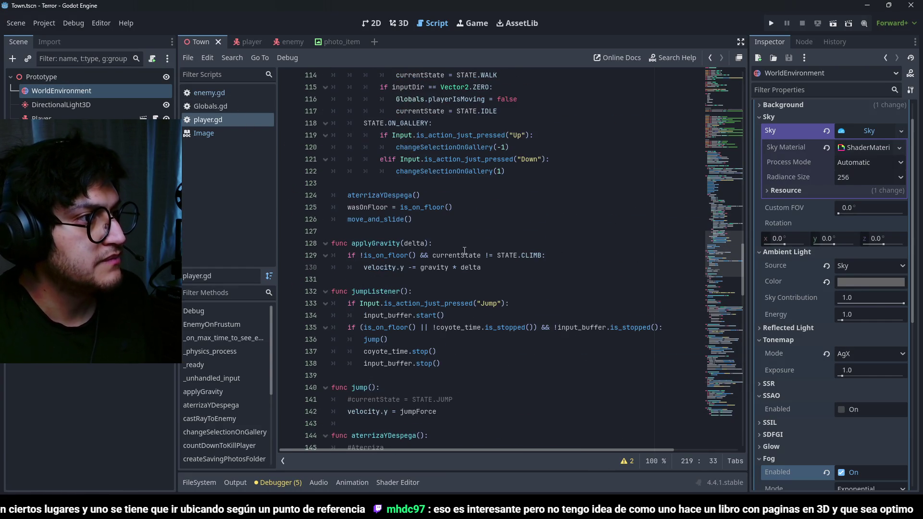
scroll(464, 250, "down", 11)
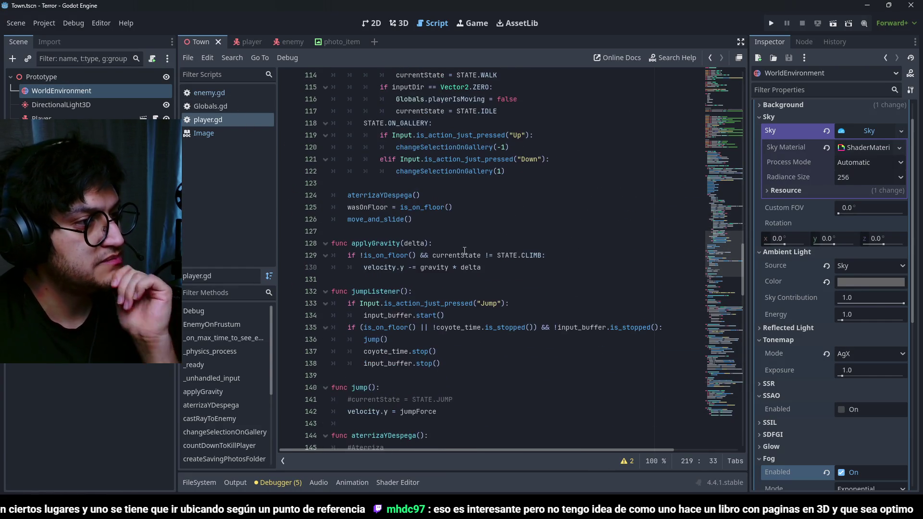
scroll(429, 242, "down", 5)
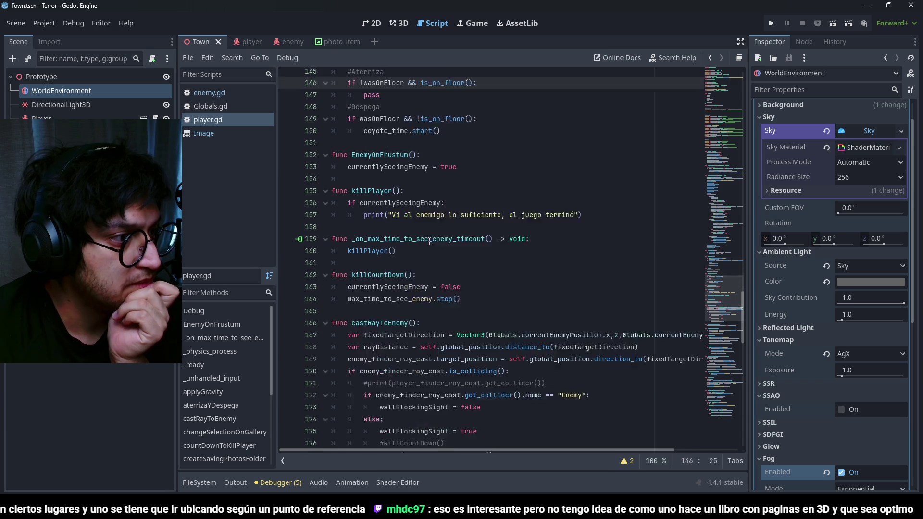
left_click(395, 171)
scroll(404, 212, "down", 7)
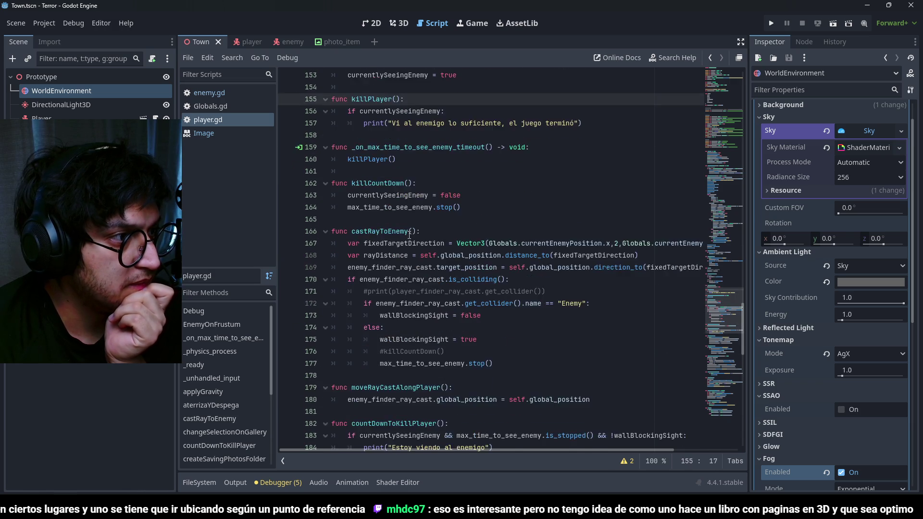
left_click(408, 208)
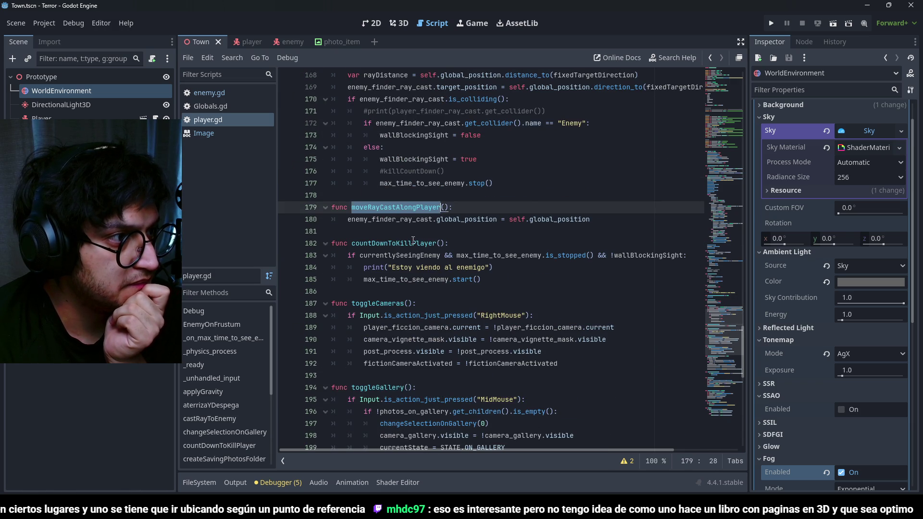
scroll(408, 208, "down", 1)
double_click(408, 208)
scroll(407, 247, "down", 2)
Step: Insert an empty line 193 after line 192 in toggleCameras, then go to the Reddit thread
left_click(396, 198)
left_click(517, 219)
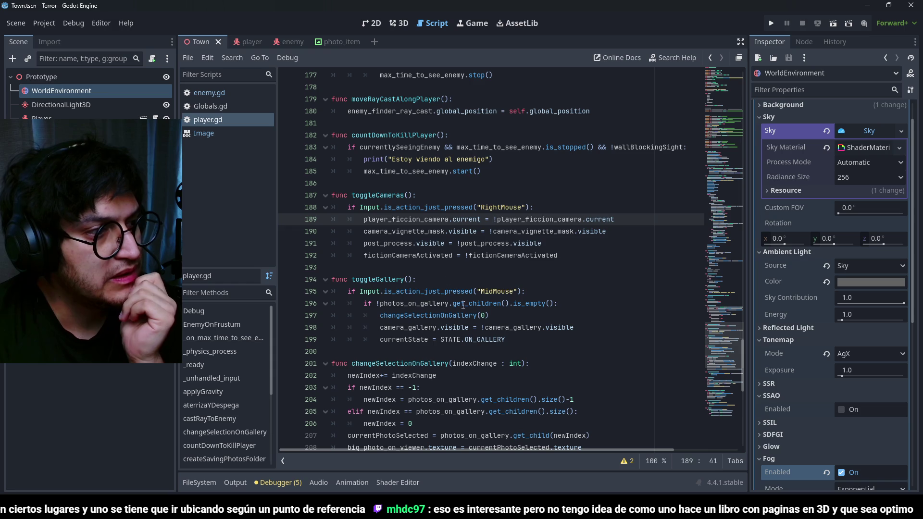
left_click(480, 279)
left_click(519, 207)
left_click(538, 219)
left_click(562, 231)
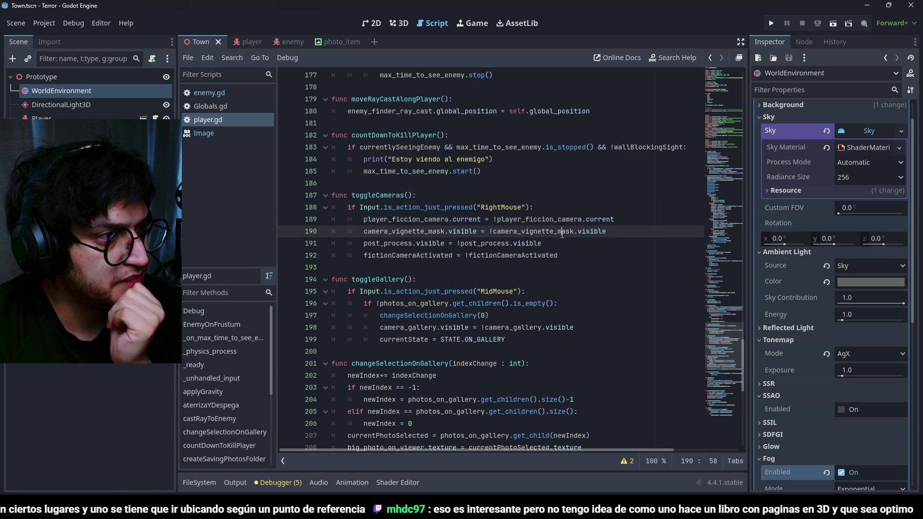
left_click(573, 268)
left_click(573, 258)
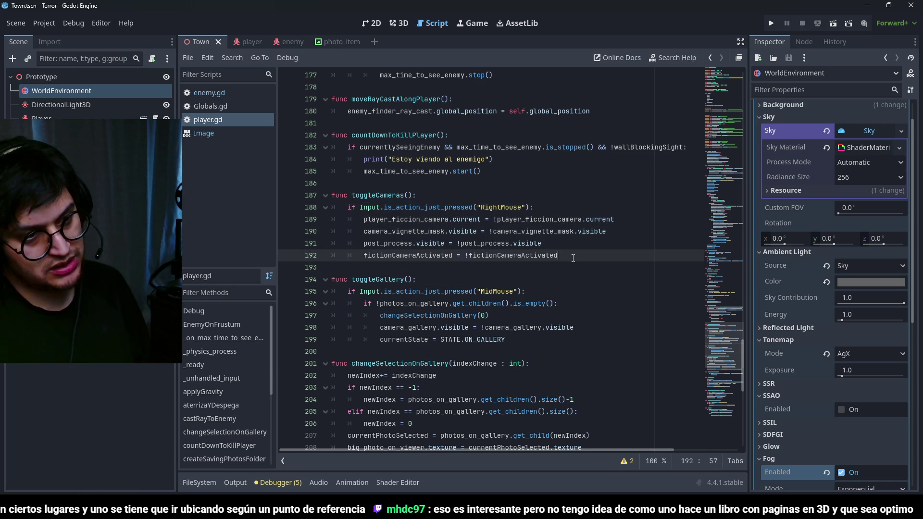
key("Return")
key("BackSpace")
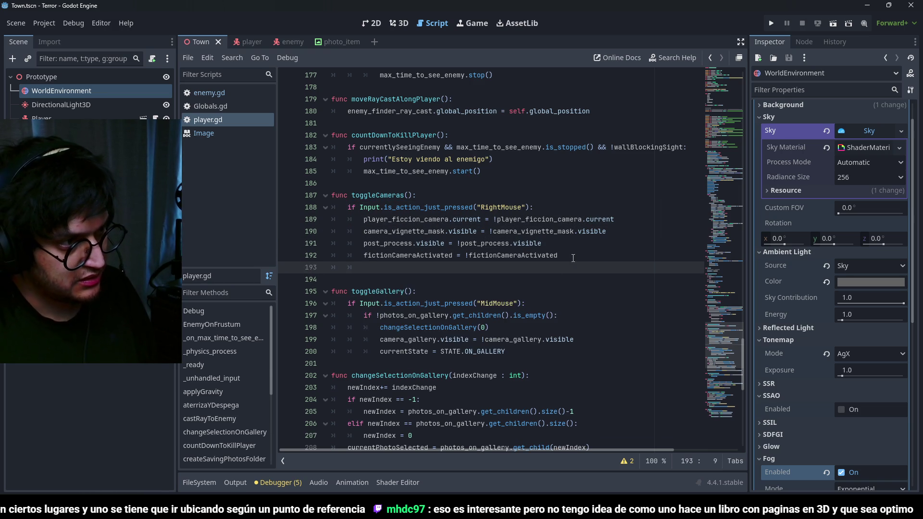
type("s")
key("alt+Tab")
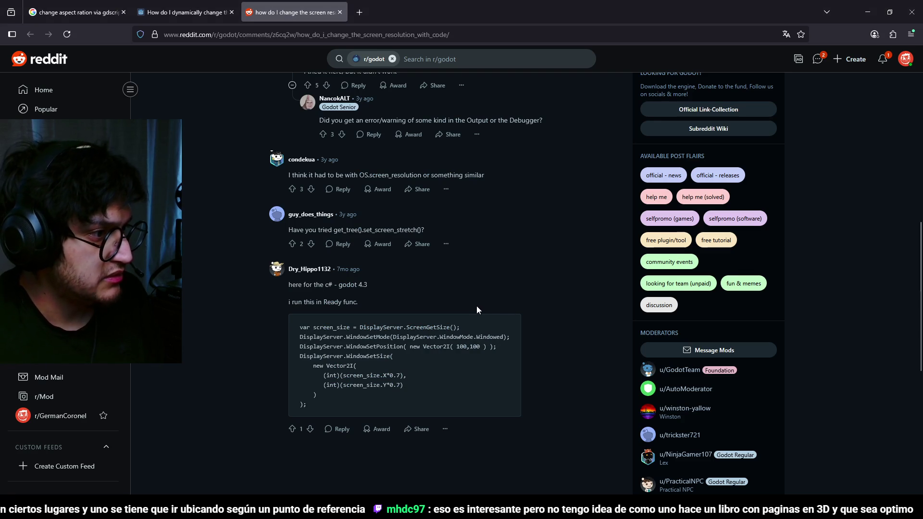
Step: Type DisplayServer on line 193 of toggleCameras, undoing a wrong autocomplete first
key("alt+Tab")
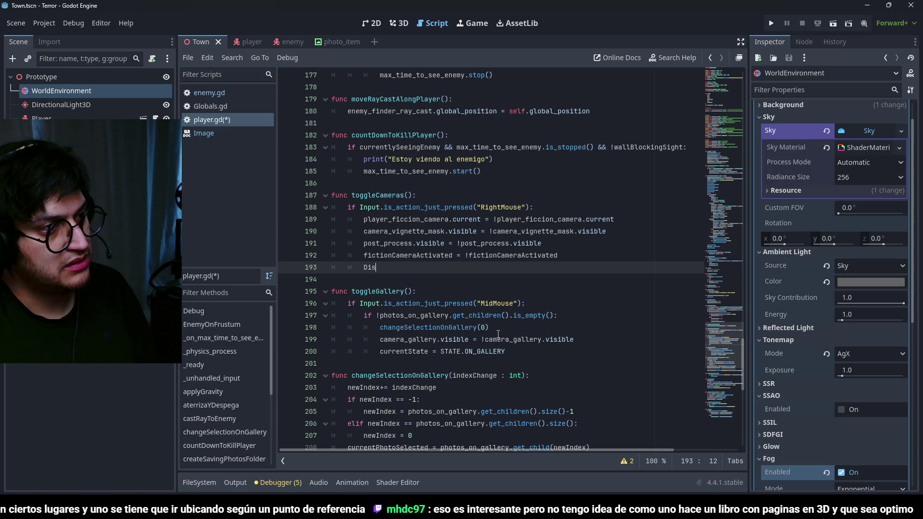
type("pl")
key("Return")
key("ctrl+a")
key("ctrl+z")
key("ctrl+z")
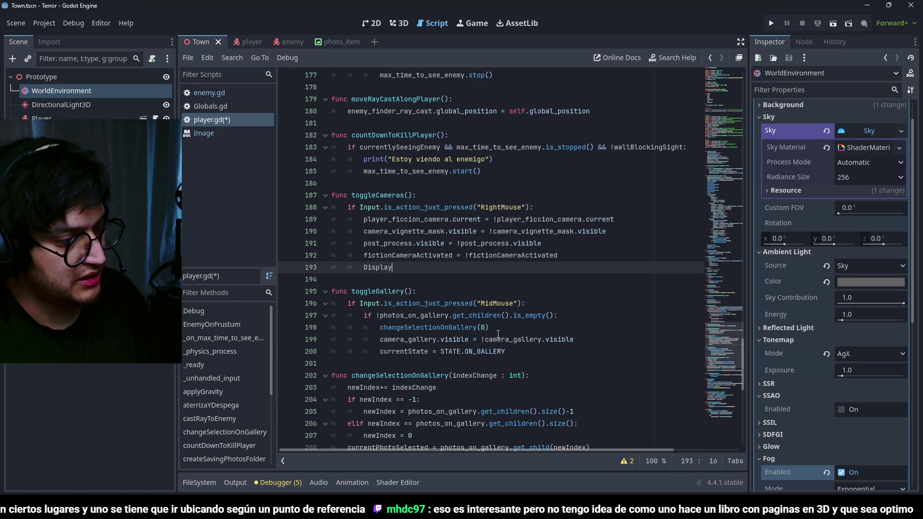
type("eS")
key("BackSpace")
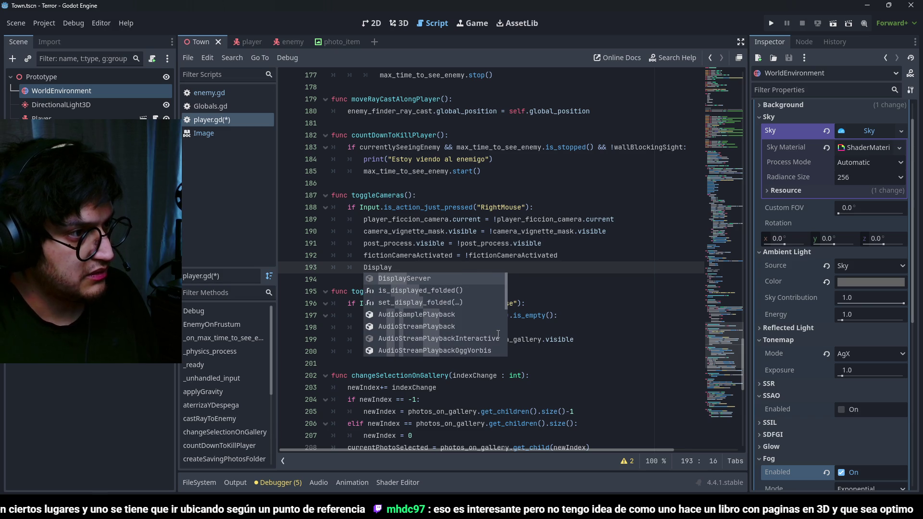
key("Return")
Step: Browse DisplayServer's set_si and screen method suggestions, then return to the Reddit thread
type(".set_si")
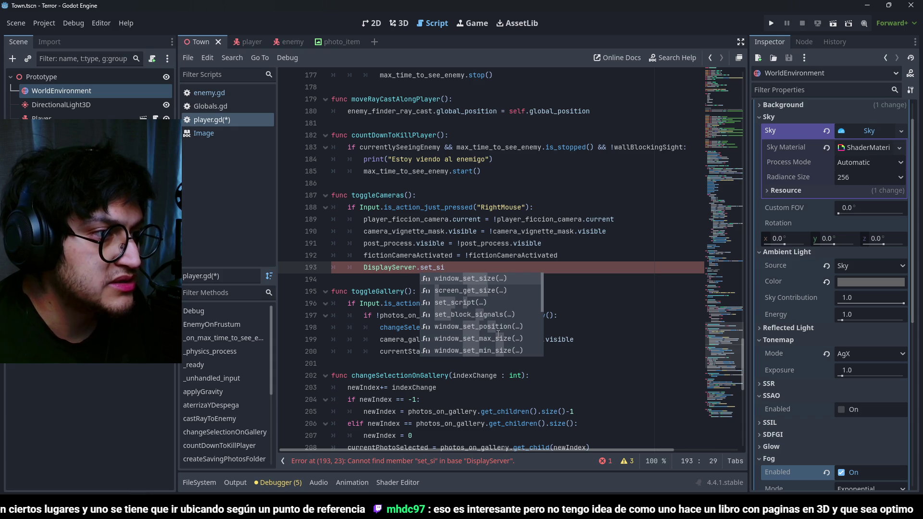
key("Down")
key("Down")
key("Down")
key("Down")
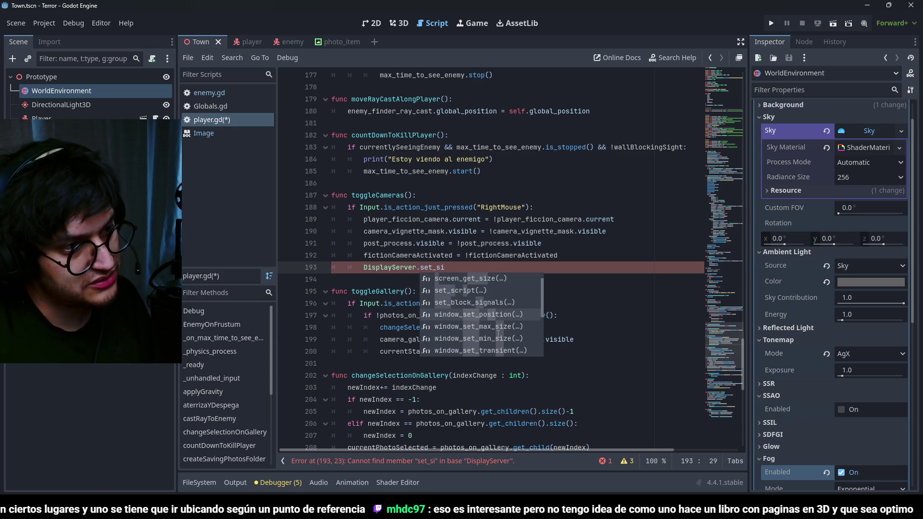
key("Down")
key("Down")
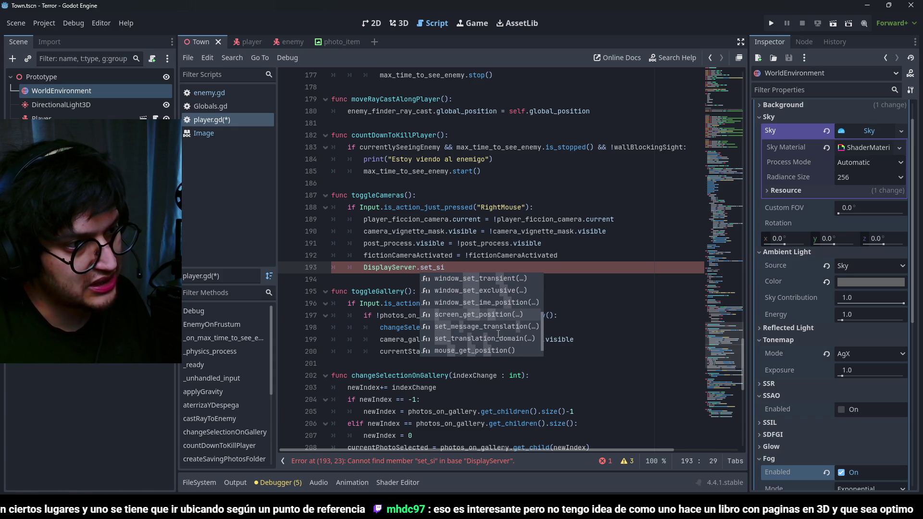
key("BackSpace")
key("BackSpace")
key("BackSpace")
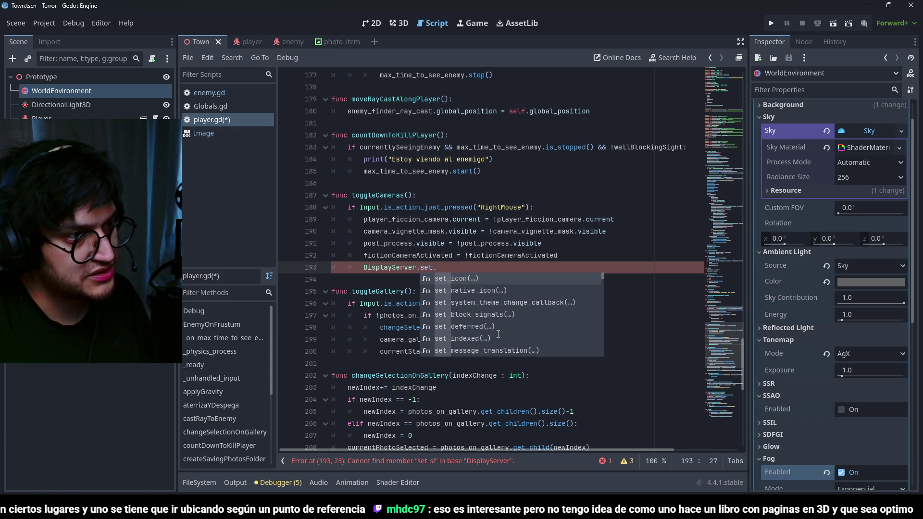
type("cree")
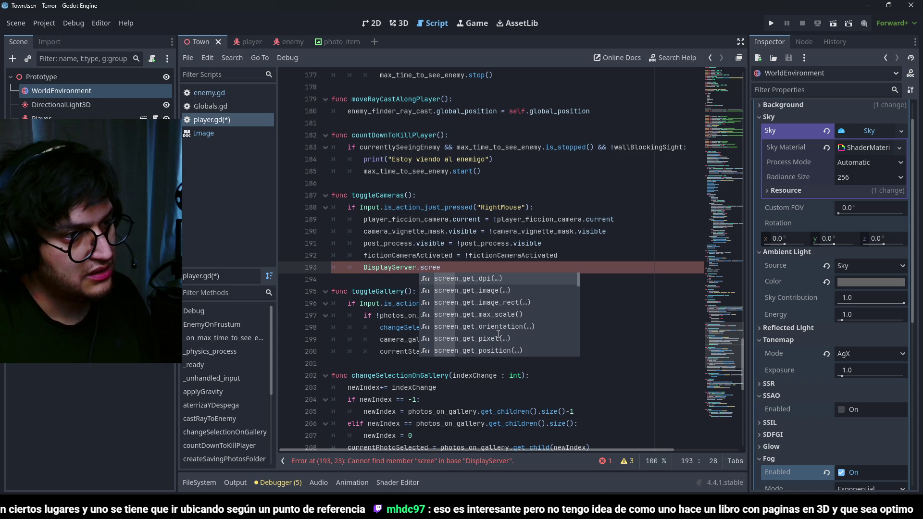
key("Down")
key("Down")
key("Down")
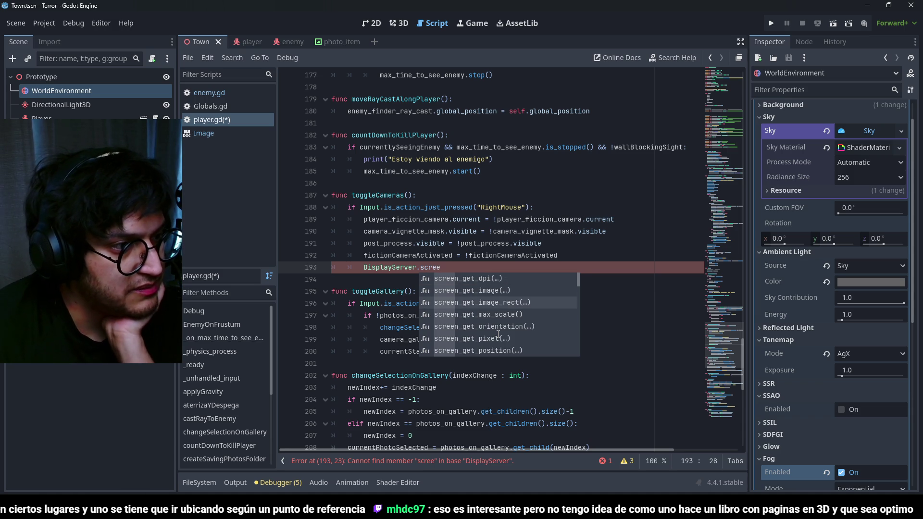
key("Down")
key("Down")
key("Down")
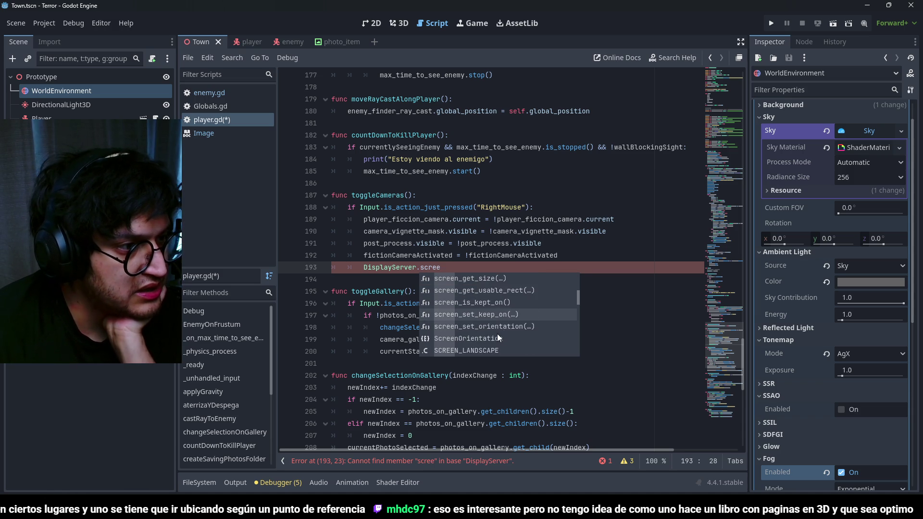
key("Down")
key("Down")
key("Down")
key("Down")
key("Down")
key("Down")
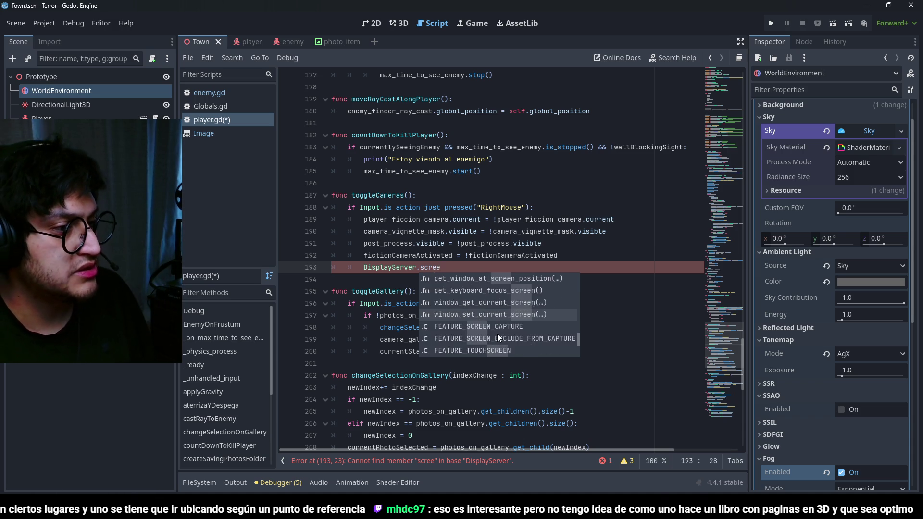
key("Escape")
key("alt+Tab")
scroll(448, 270, "up", 10)
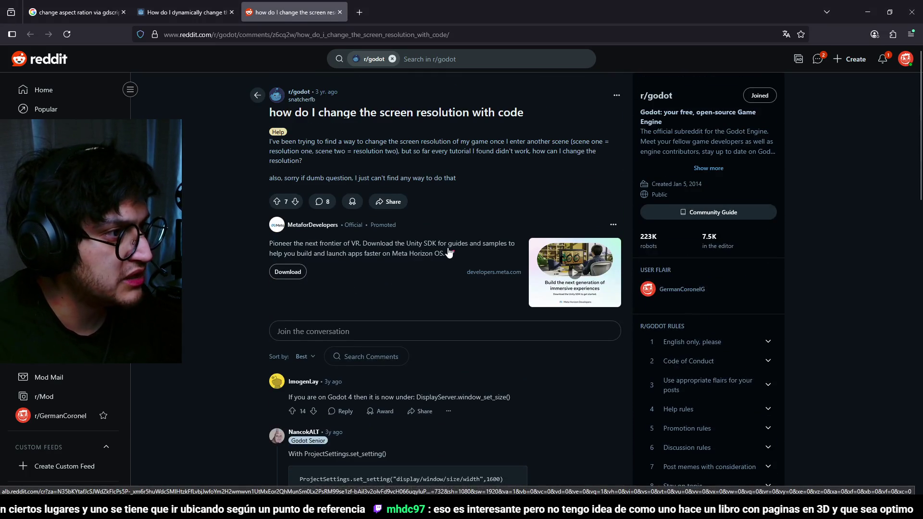
Step: Skim the Reddit replies, then view the forum thread 'How do I dynamically change the render aspect ratio?'
scroll(448, 253, "down", 3)
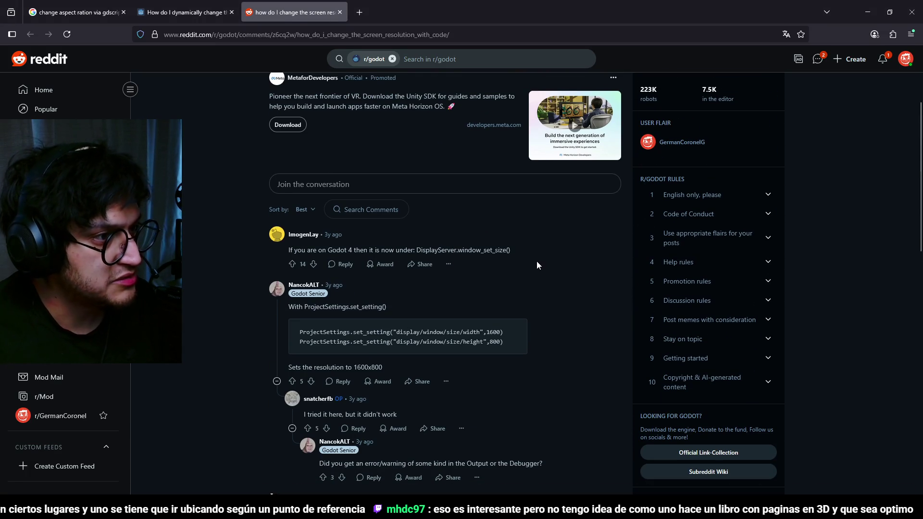
key("alt+Tab")
key("alt+Tab")
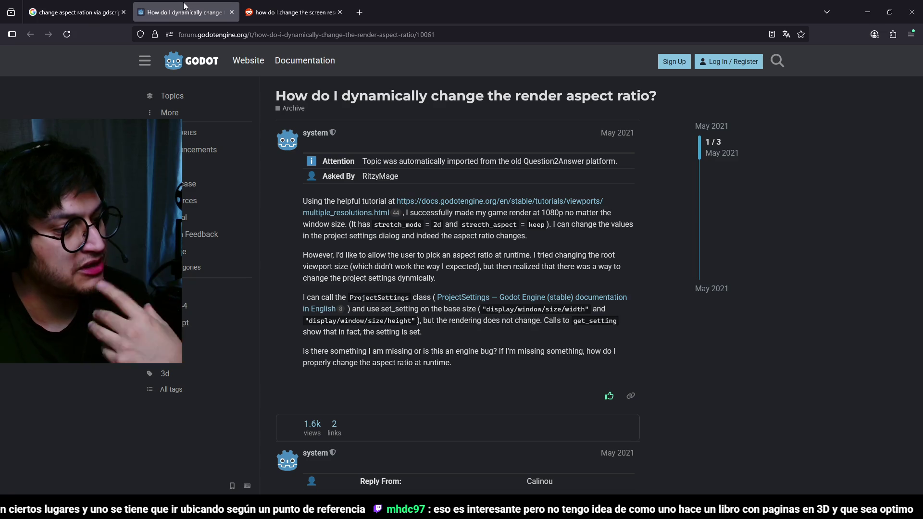
left_click(183, 9)
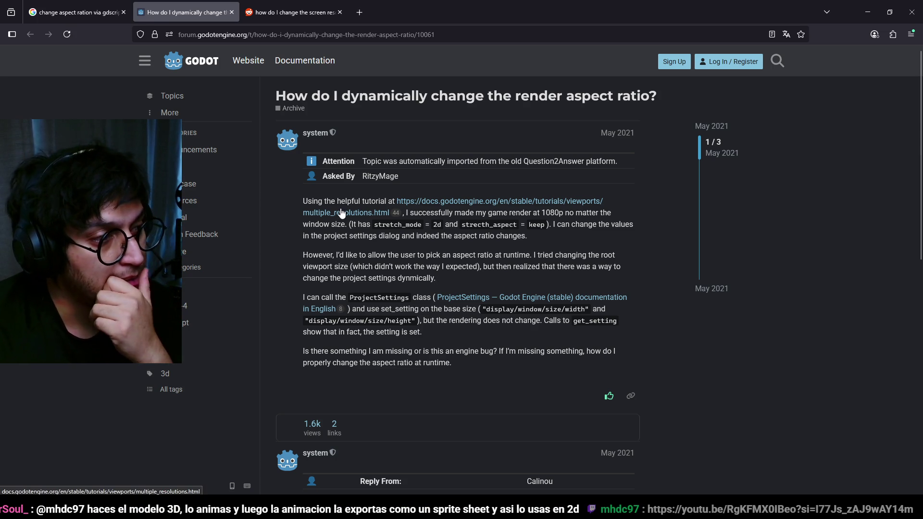
Step: Read the forum question's stretch_aspect and the StretchMode code sample in the reply
scroll(500, 302, "down", 1)
scroll(488, 333, "up", 1)
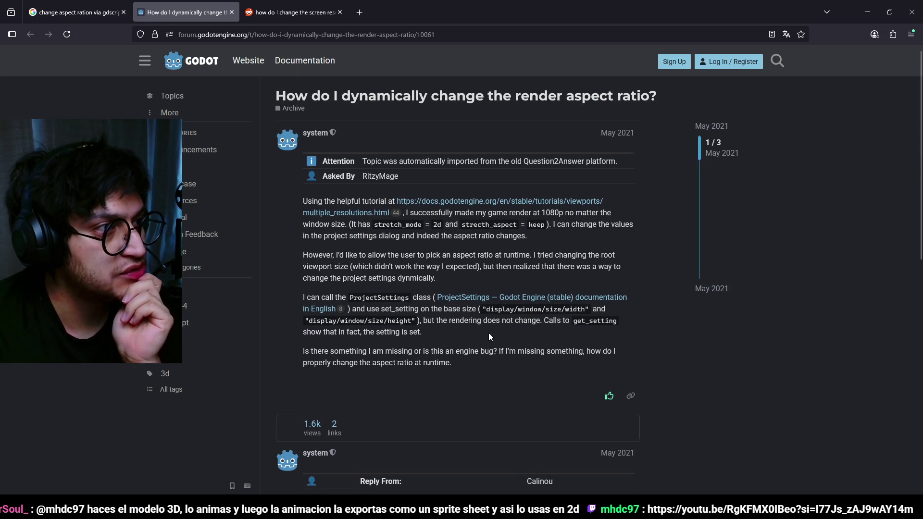
double_click(496, 225)
scroll(588, 335, "down", 6)
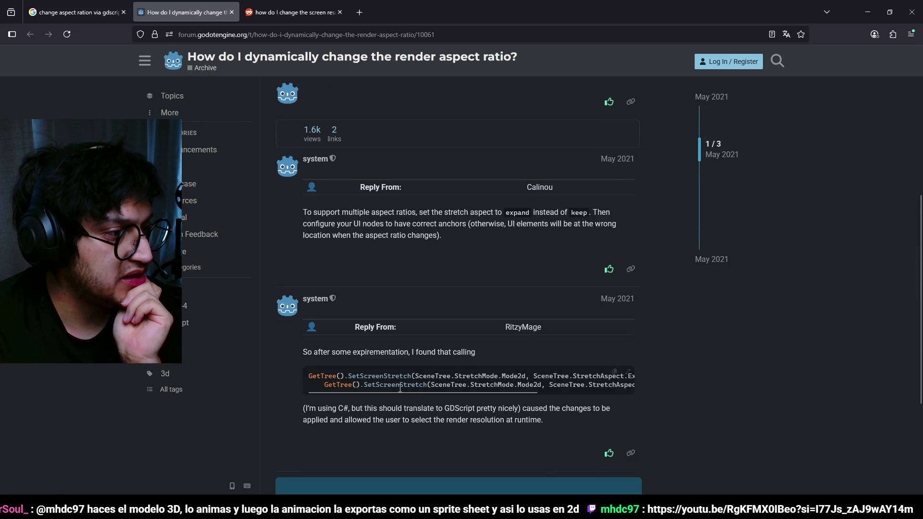
double_click(490, 374)
left_click(583, 378)
mouse_move(528, 392)
left_mouse_down()
mouse_move(623, 399)
mouse_move(492, 394)
left_mouse_up()
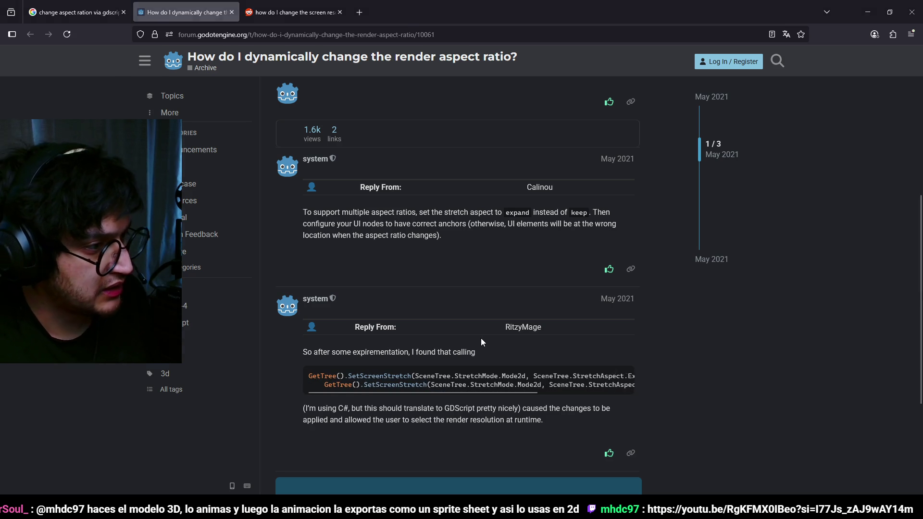
Step: Replace line 193's DisplayServer attempt with a partial get_tree().set call
key("alt+Tab")
key("ctrl+BackSpace")
key("ctrl+BackSpace")
key("ctrl+BackSpace")
type("get_tree")
key("Return")
type(".set_sf")
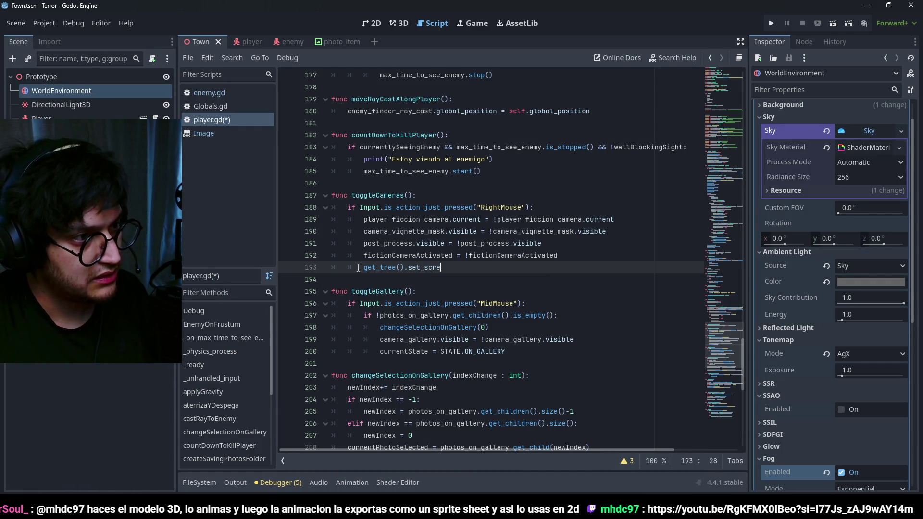
key("alt+Tab")
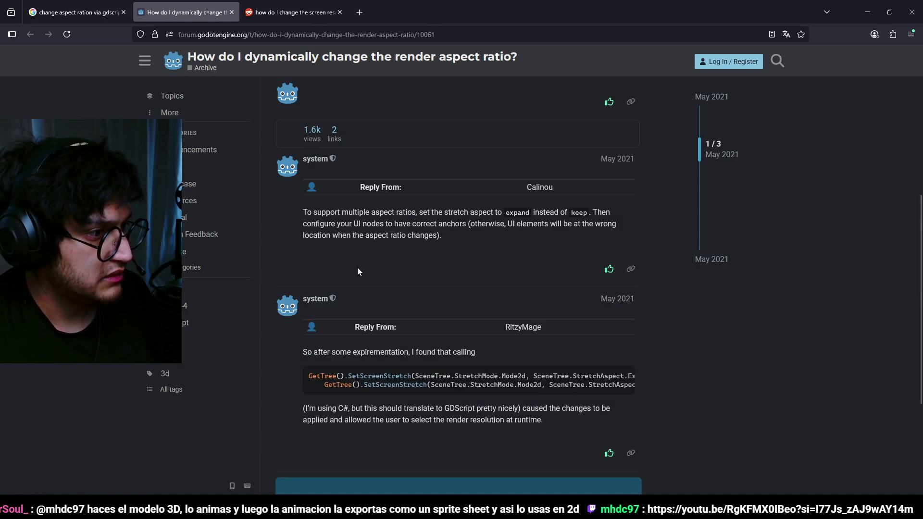
key("alt+Tab")
type("s")
type("cre")
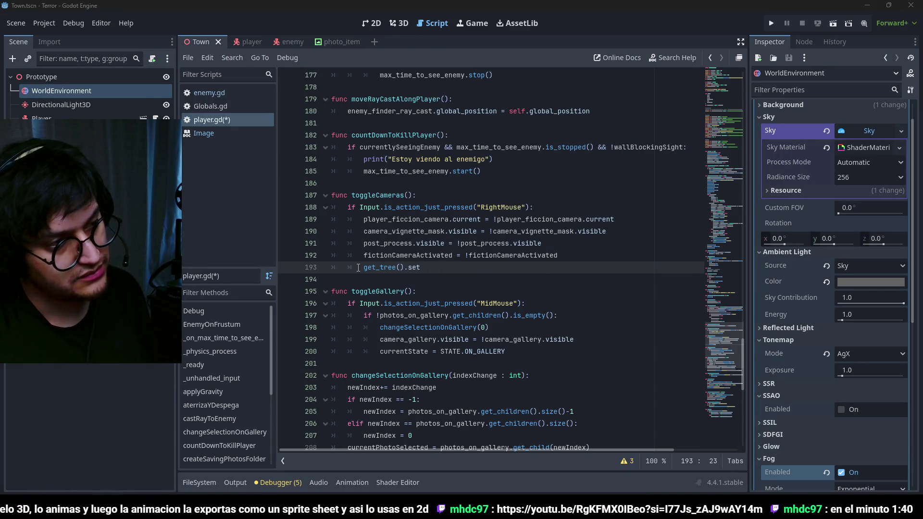